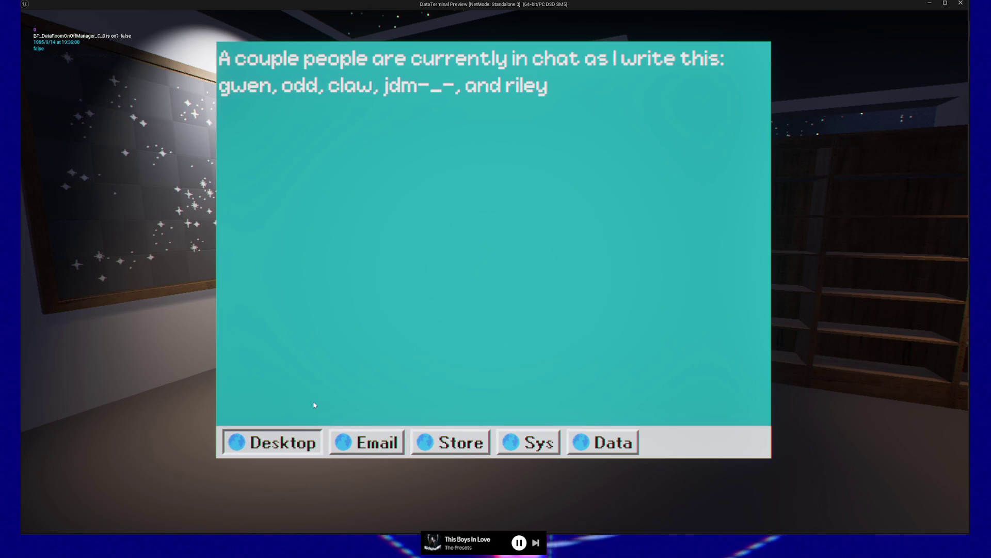
# - Pause the play-in-editor game preview and quit back to the editor, twice
pyautogui.press('Escape')
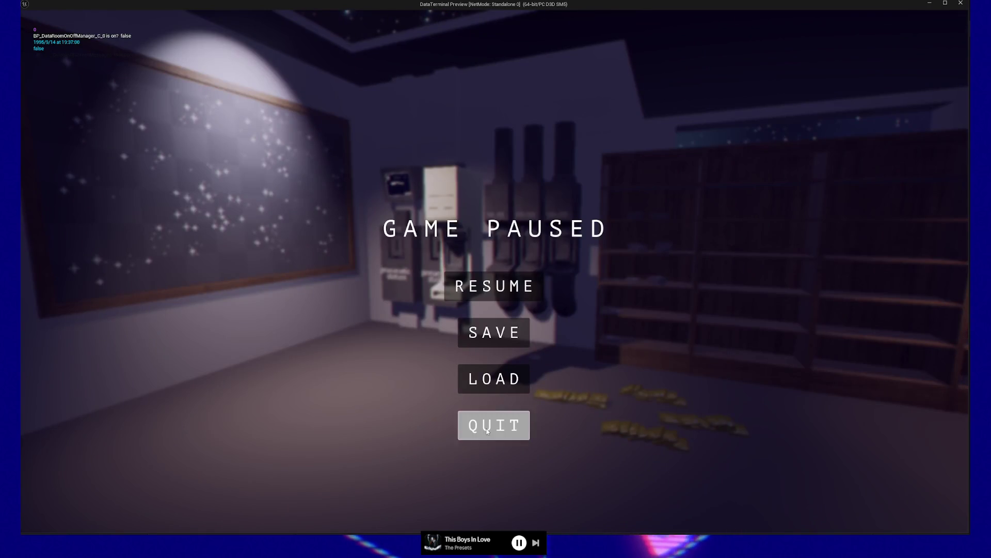
pyautogui.click(487, 431)
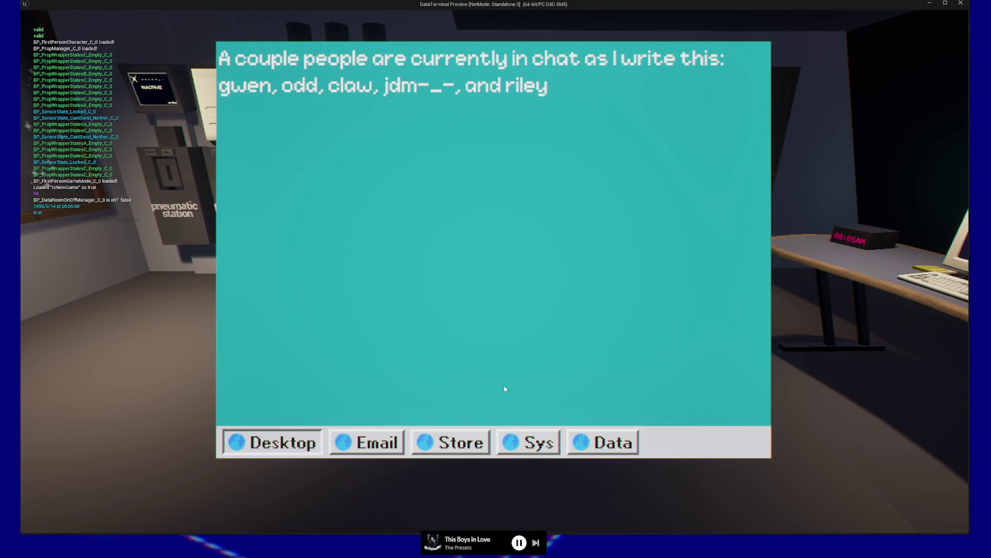
pyautogui.press('Escape')
pyautogui.press('Escape')
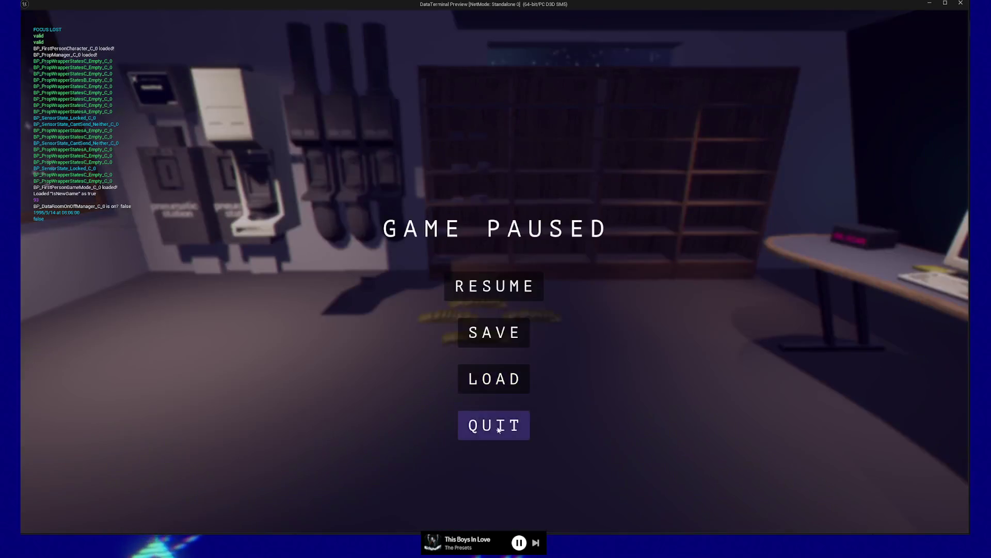
pyautogui.click(495, 423)
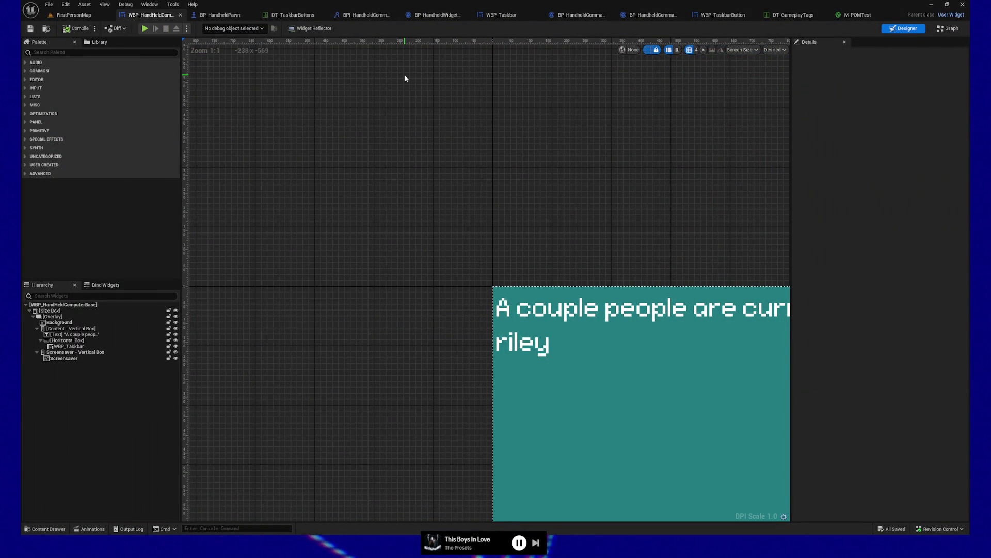
# - Alt-Tab from Unreal Editor to Clip Studio Paint showing W95_Border.png
pyautogui.hotkey('alt', 'Tab')
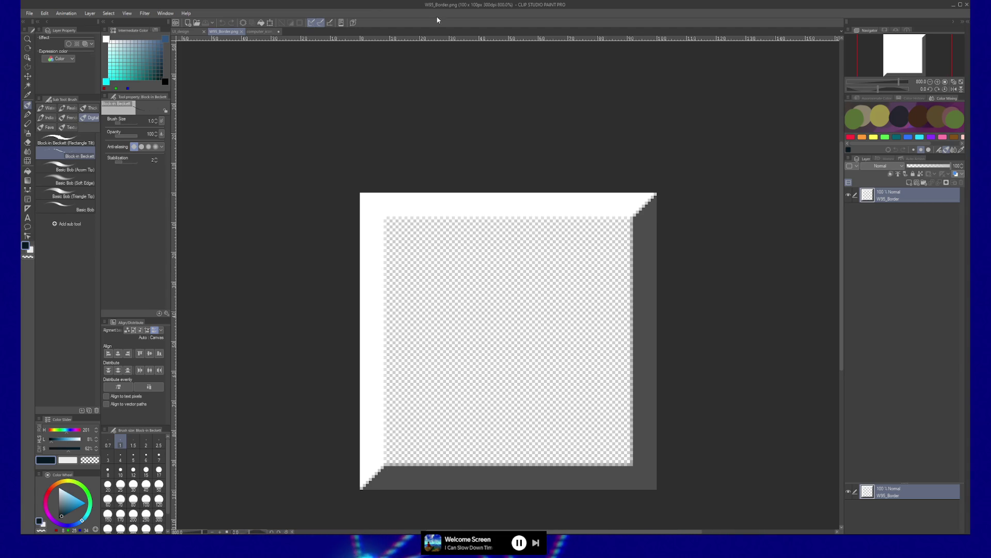
# - Bring up the UI_design mockup and zoom to show the Store window and Home-to-Find.exe taskbar
pyautogui.click(182, 32)
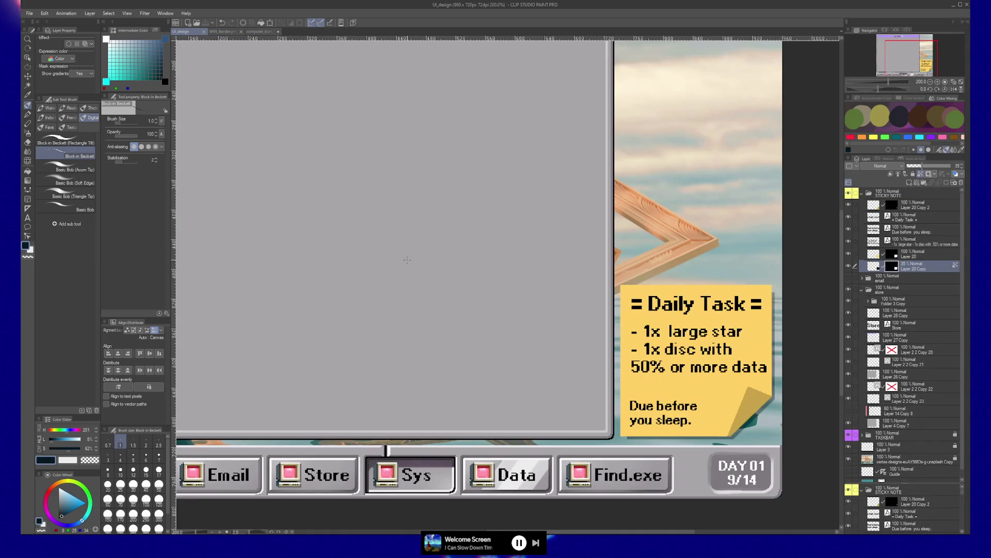
pyautogui.scroll(-1, 477, 287)
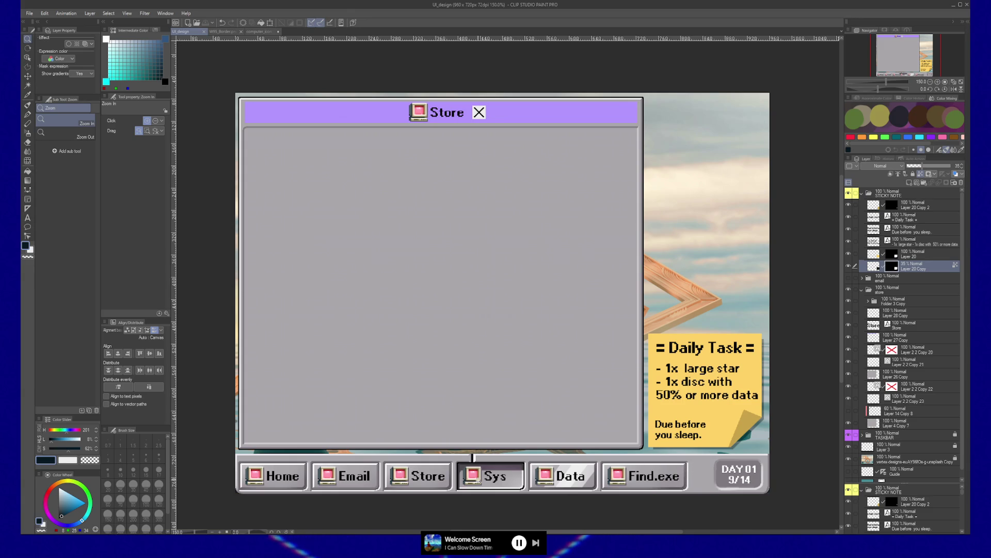
pyautogui.click(447, 477)
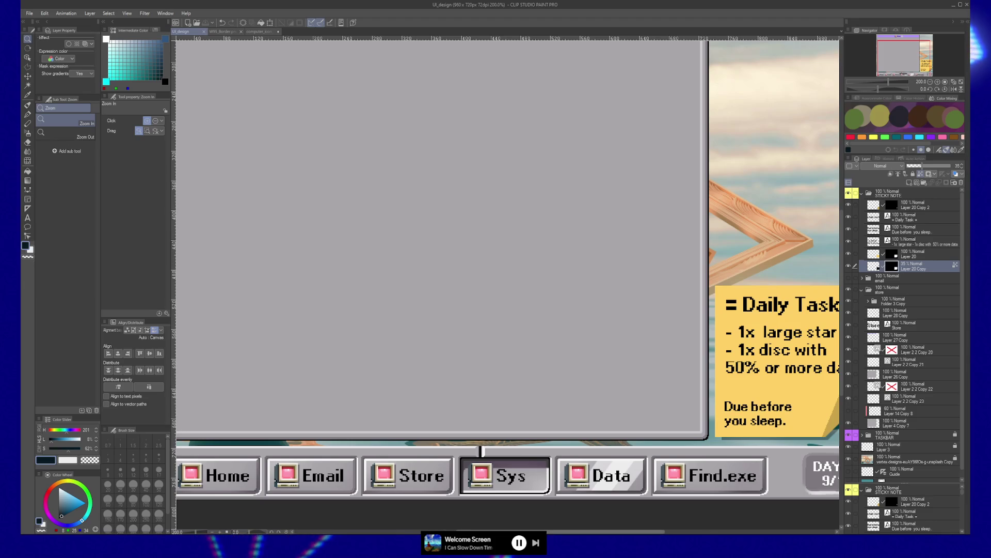
# - Pan across the mockup's taskbar buttons from the Daily Task note to Home, then open computer_icon_02
pyautogui.hscroll(-3, 425, 526)
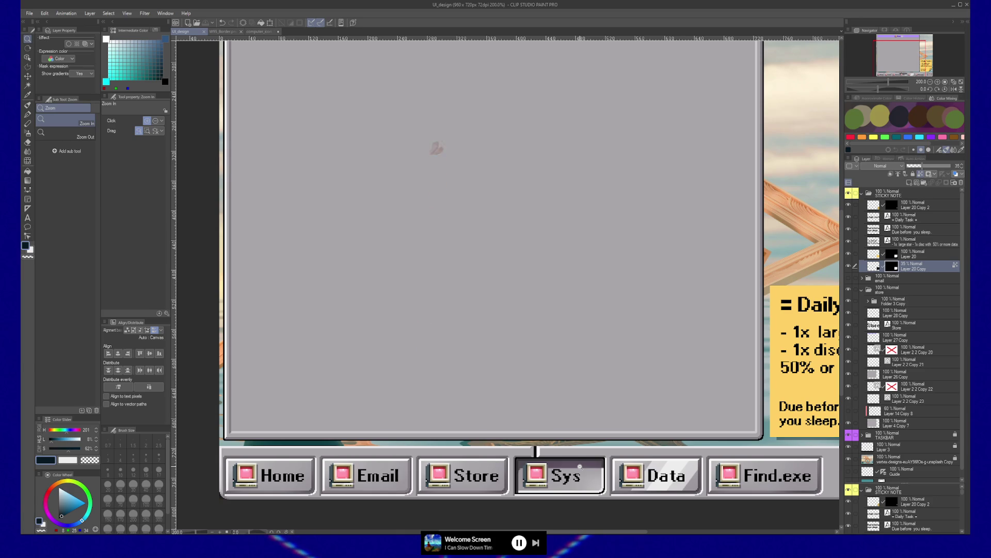
pyautogui.moveTo(807, 391); pyautogui.dragTo(567, 384)
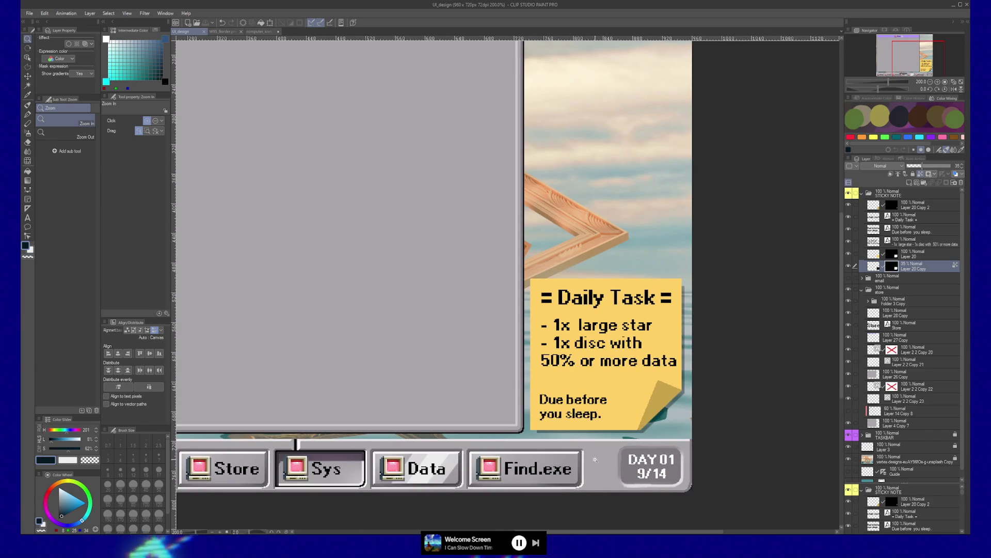
pyautogui.moveTo(662, 444)
pyautogui.mouseDown()
pyautogui.moveTo(889, 442)
pyautogui.moveTo(748, 440)
pyautogui.mouseUp()
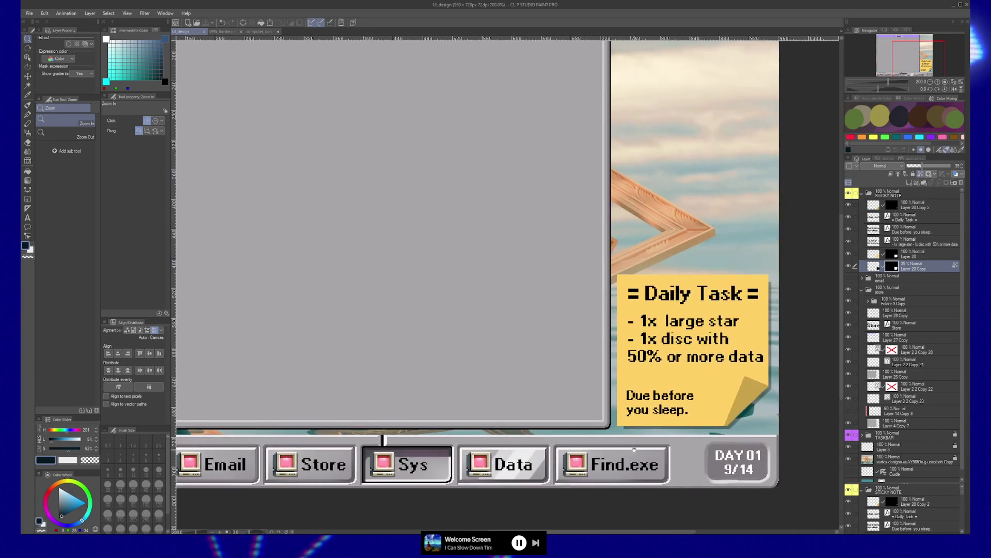
pyautogui.moveTo(170, 442); pyautogui.dragTo(333, 442)
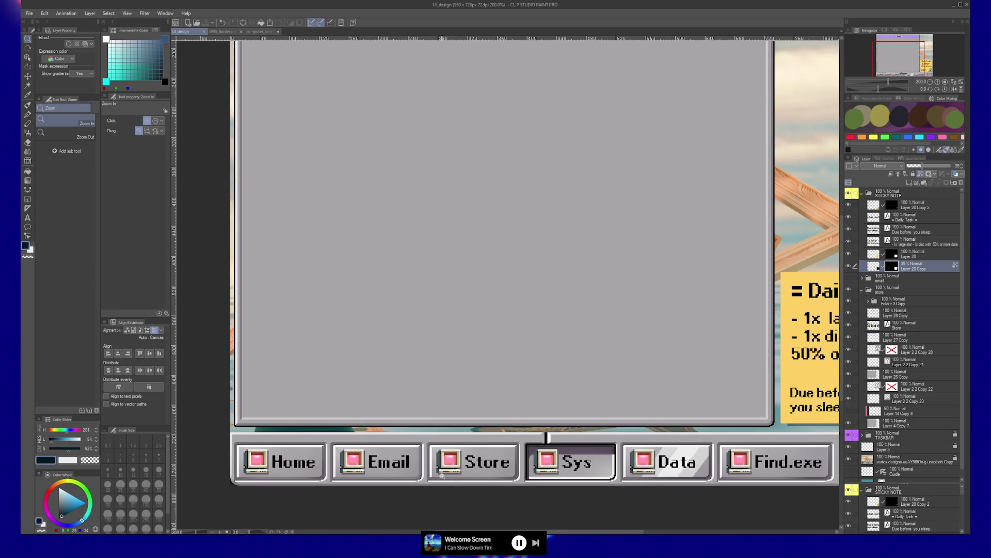
pyautogui.scroll(1, 473, 437)
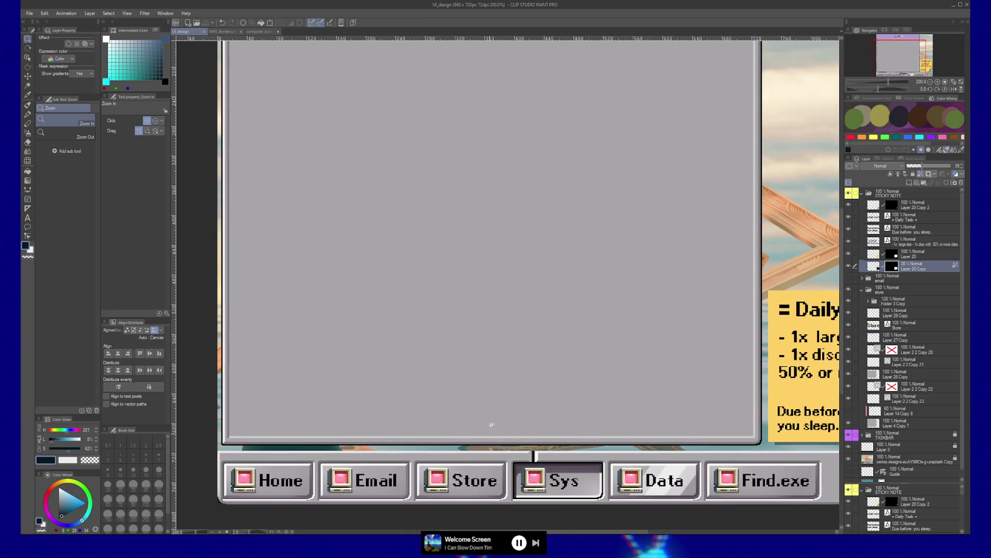
pyautogui.click(259, 31)
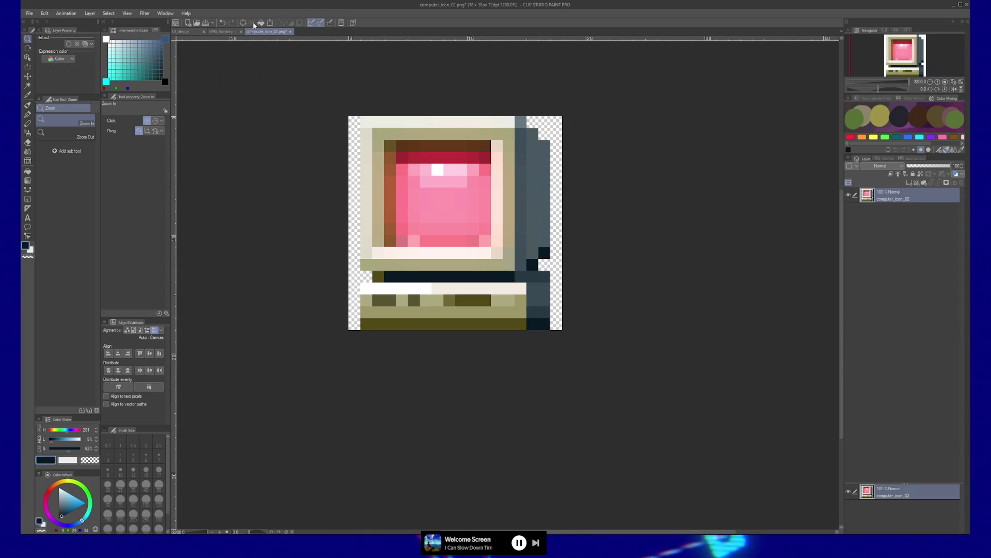
# - Split the view with W95_Border above and the UI_design mockup below, zoomed on Store
pyautogui.click(223, 32)
pyautogui.moveTo(223, 32)
pyautogui.mouseDown()
pyautogui.moveTo(282, 29)
pyautogui.moveTo(288, 38)
pyautogui.mouseUp()
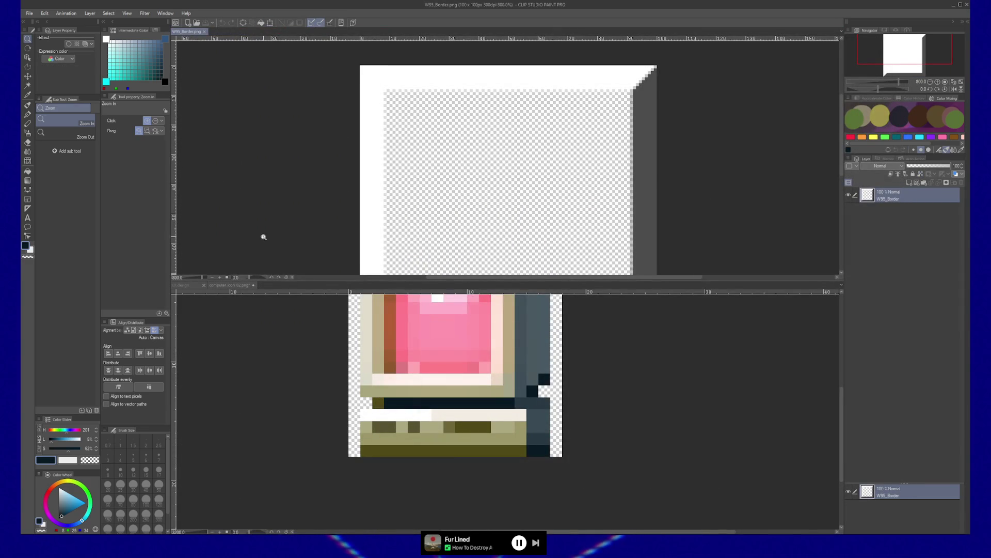
pyautogui.click(195, 285)
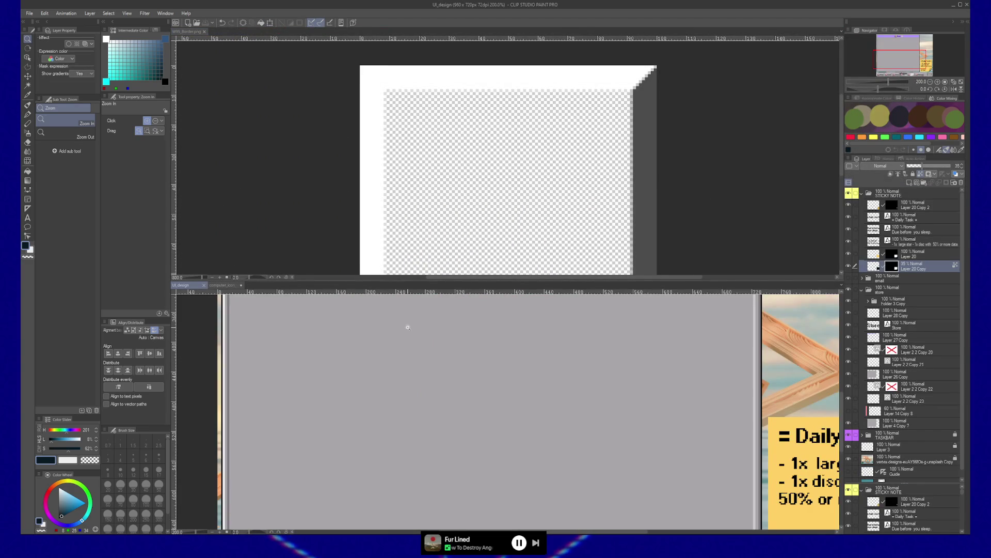
pyautogui.scroll(-5, 401, 309)
pyautogui.click(403, 443)
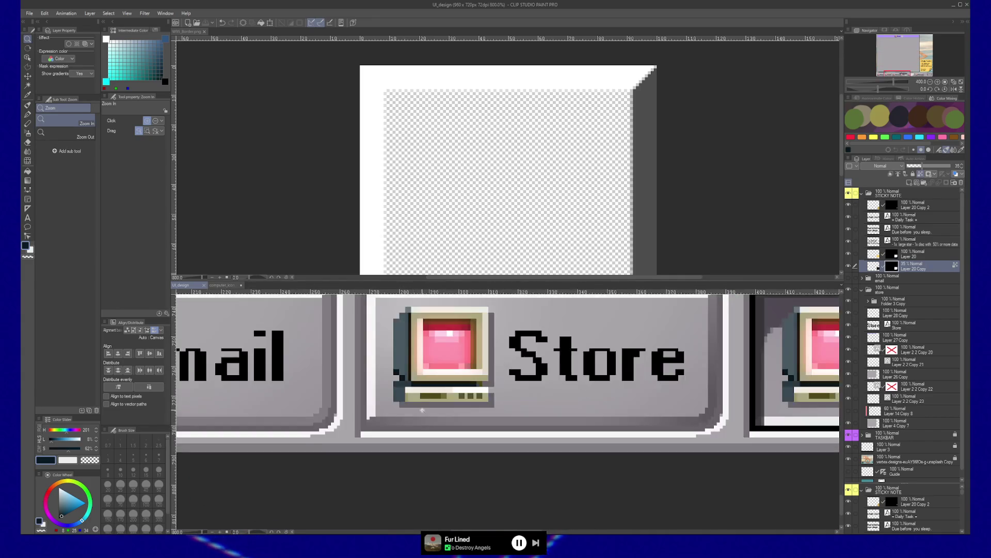
pyautogui.scroll(1, 375, 357)
# - Sample the Store button's off-white highlight and fill the border's white edge with it
pyautogui.press('b')
pyautogui.moveTo(374, 358); pyautogui.dragTo(374, 357)
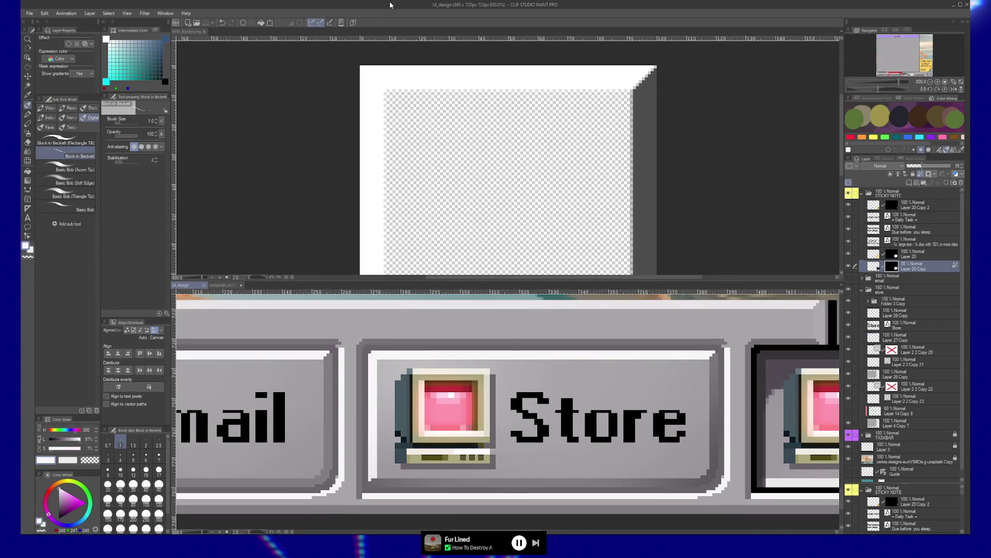
pyautogui.press('g')
pyautogui.click(581, 73)
pyautogui.click(580, 74)
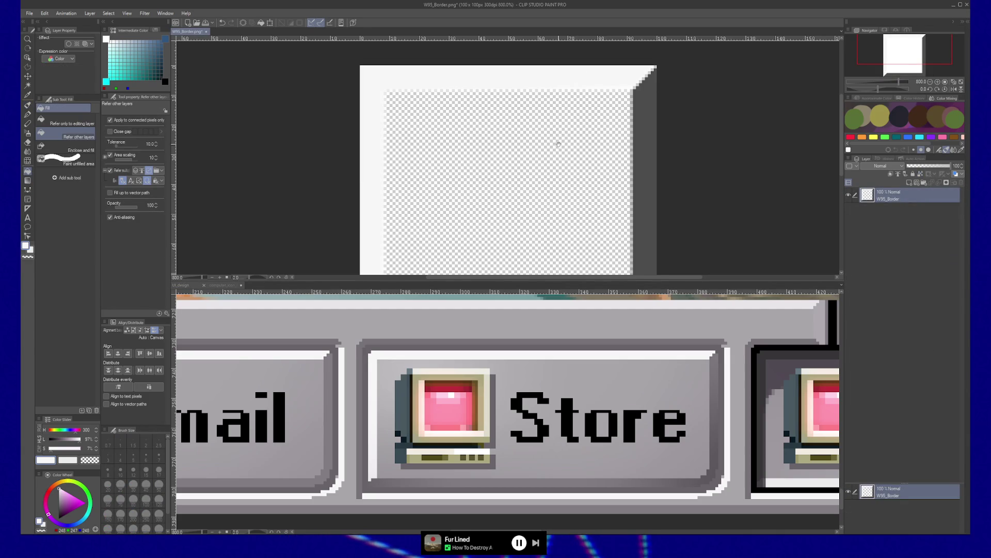
pyautogui.scroll(-5, 558, 144)
pyautogui.scroll(2, 544, 127)
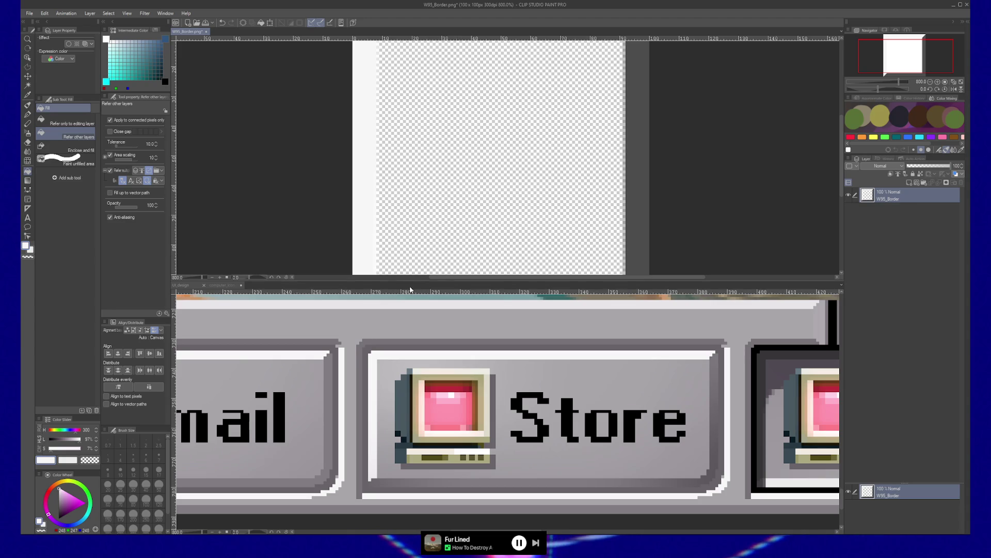
pyautogui.moveTo(423, 281); pyautogui.dragTo(432, 349)
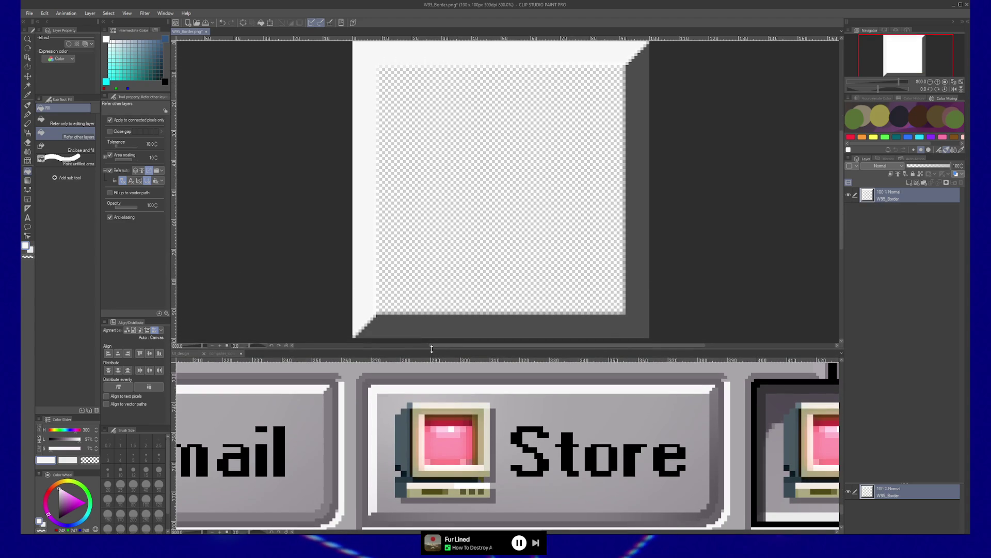
pyautogui.click(749, 419)
# - Sample the Store button's shadow gray and fill the border's dark edge with it
pyautogui.moveTo(757, 419)
pyautogui.mouseDown()
pyautogui.moveTo(317, 416)
pyautogui.moveTo(346, 417)
pyautogui.mouseUp()
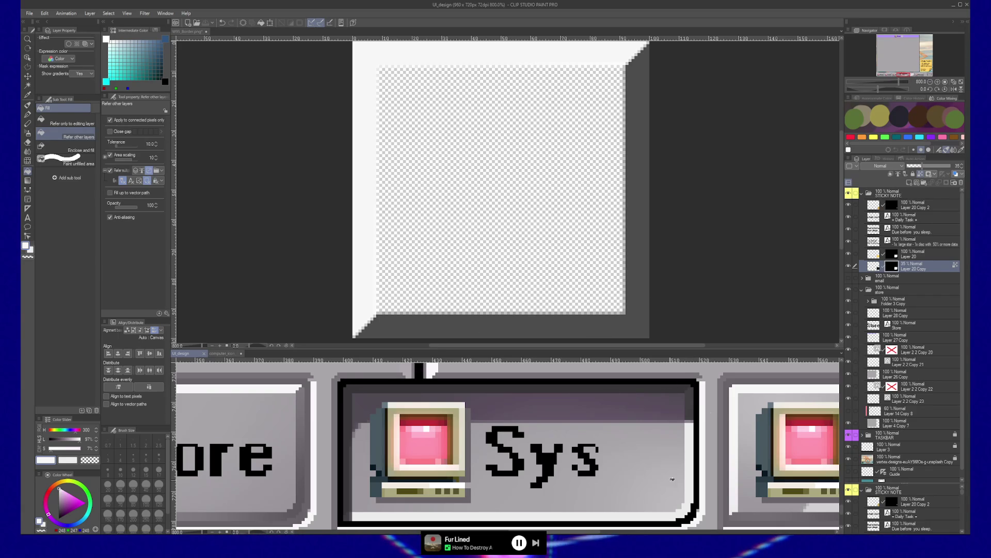
pyautogui.moveTo(365, 463); pyautogui.dragTo(681, 415)
pyautogui.press('b')
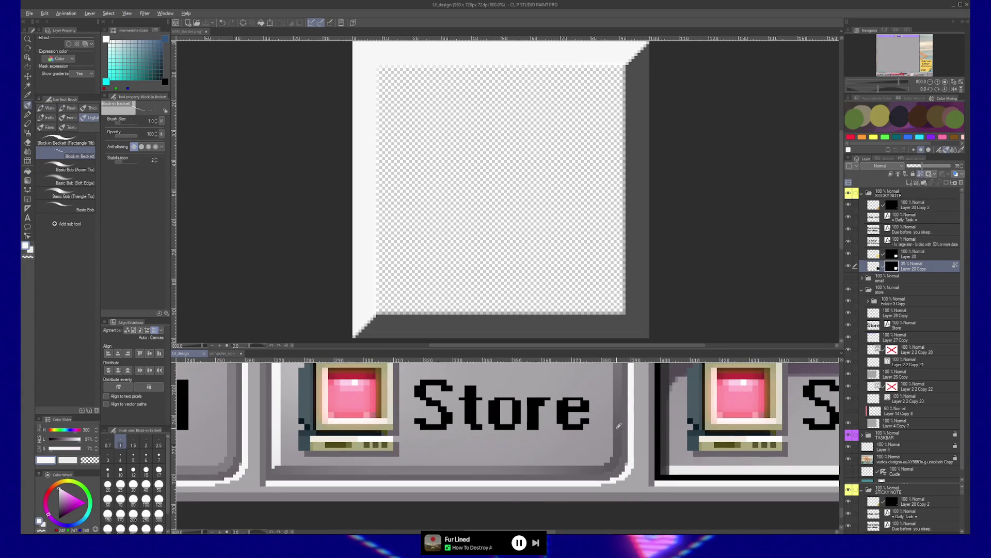
pyautogui.press('g')
pyautogui.click(641, 306)
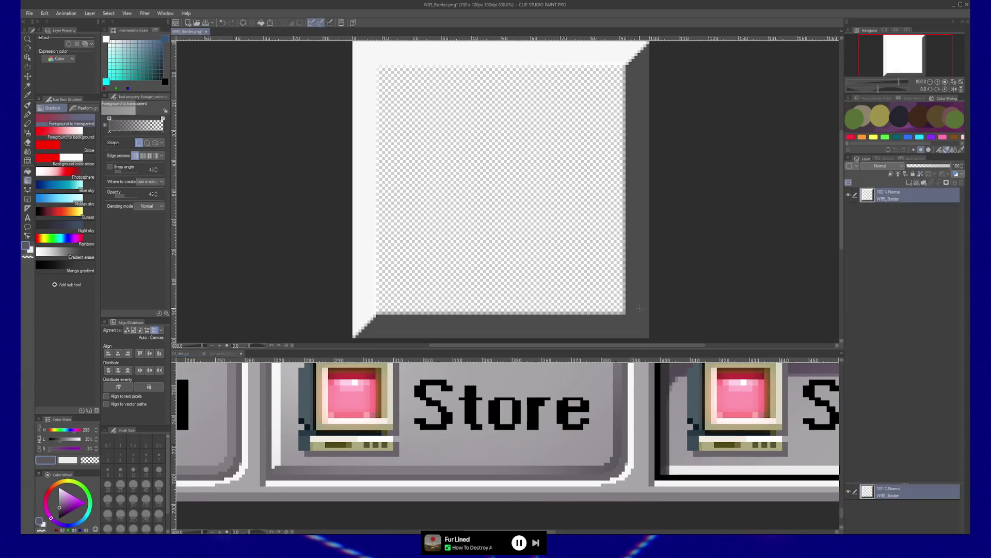
pyautogui.scroll(1, 590, 277)
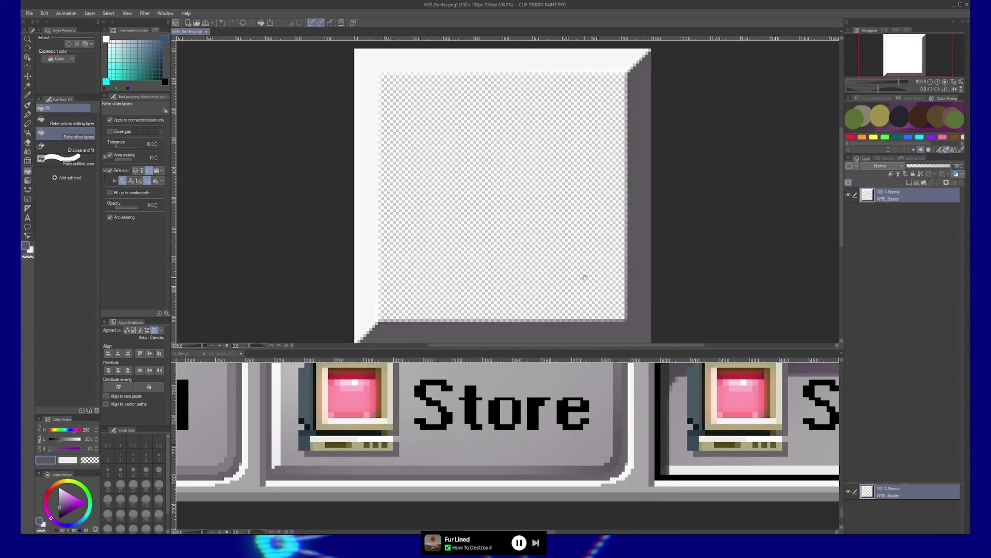
pyautogui.moveTo(538, 349); pyautogui.dragTo(538, 385)
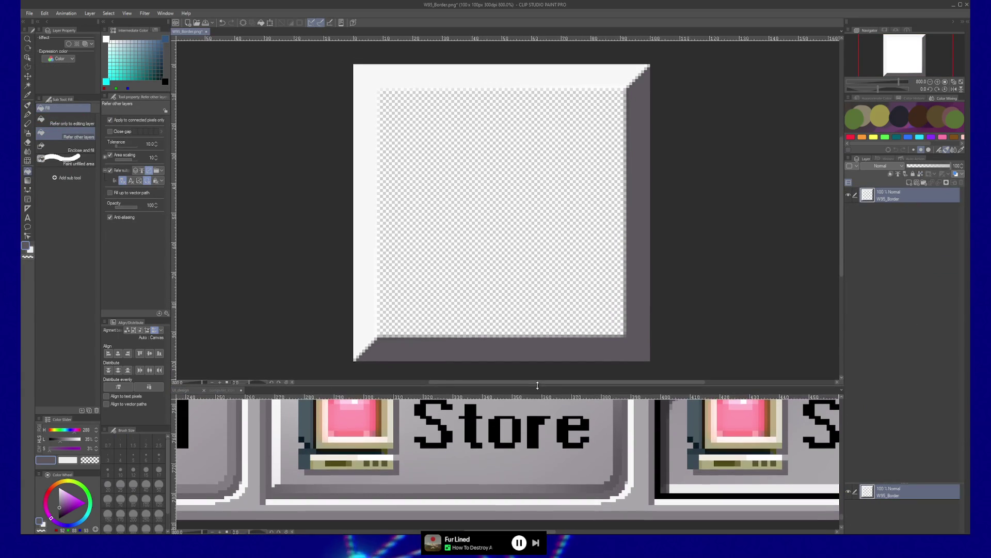
pyautogui.scroll(5, 495, 263)
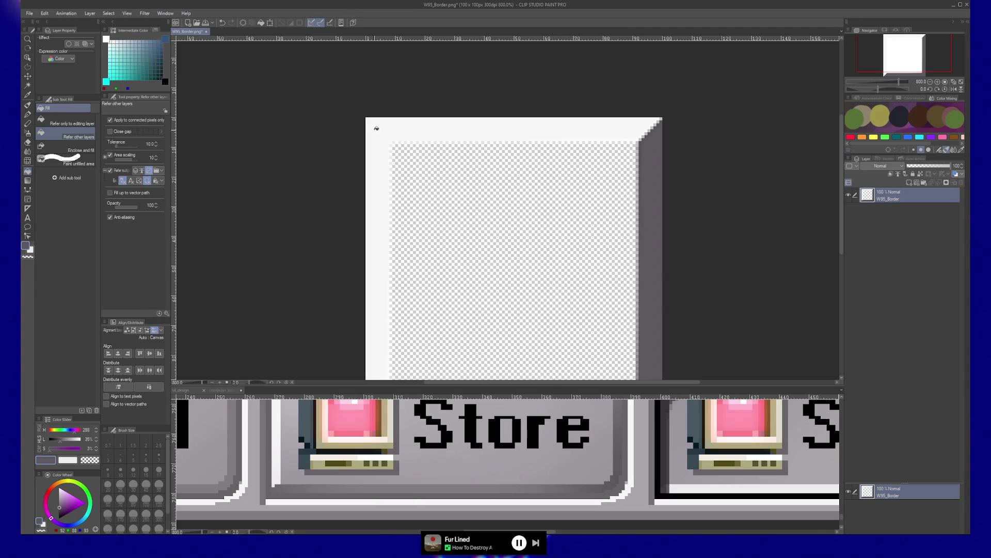
pyautogui.scroll(4, 375, 127)
# - Add a new Layer 1 and place it beneath the W95_Border layer
pyautogui.press('e')
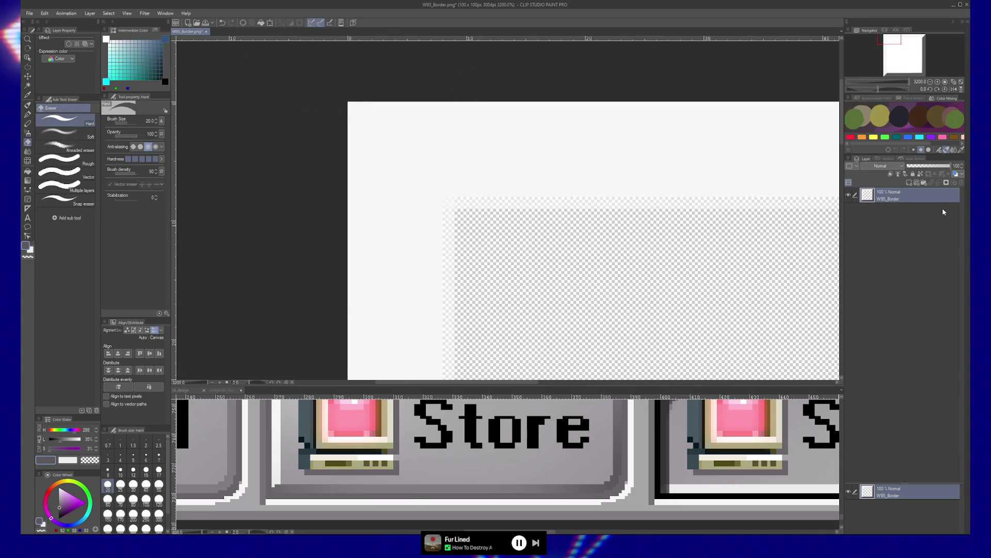
pyautogui.click(908, 184)
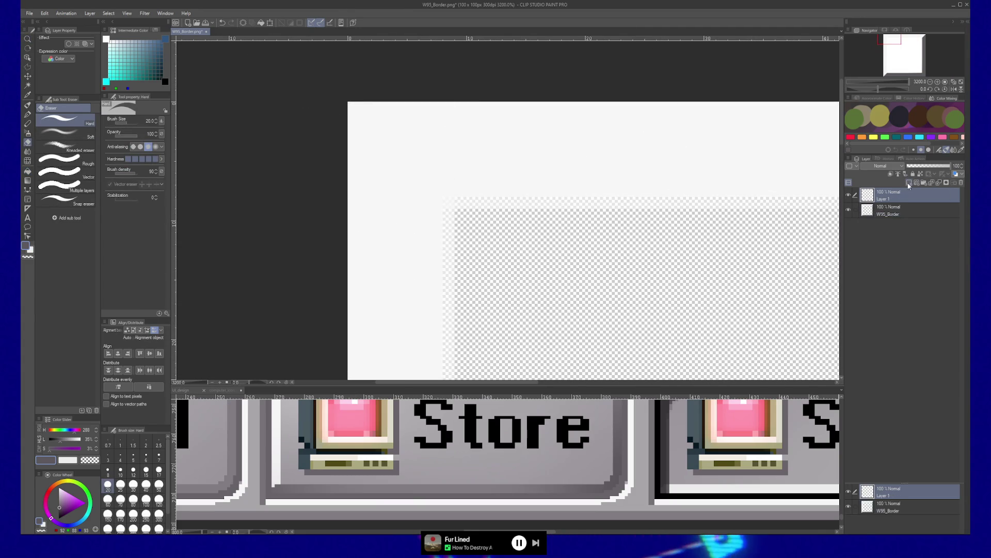
pyautogui.moveTo(884, 201); pyautogui.dragTo(884, 214)
# - Fill the border's interior on Layer 1, undoing the first grey for a much darker one
pyautogui.press('g')
pyautogui.press('g')
pyautogui.press('g')
pyautogui.press('g')
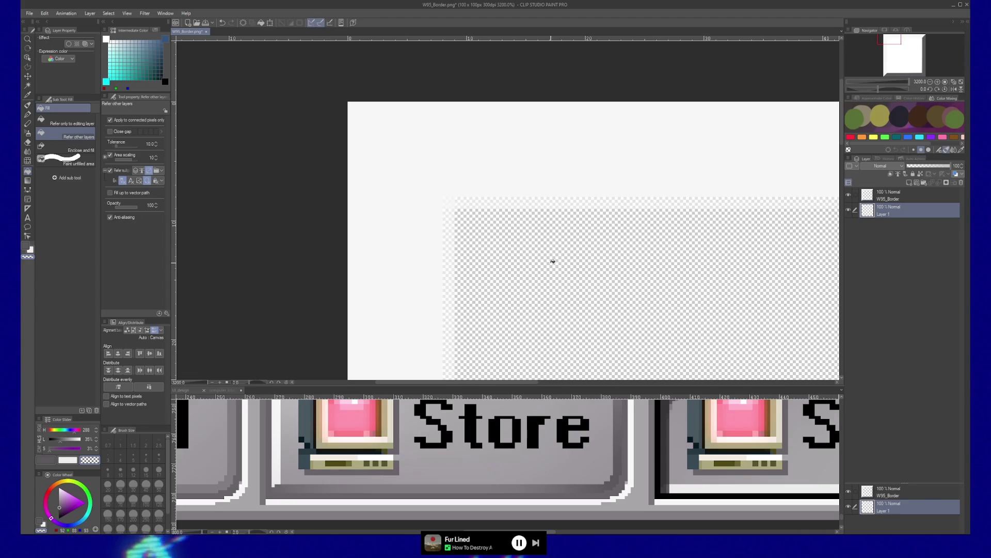
pyautogui.click(553, 262)
pyautogui.hscroll(-2, 611, 264)
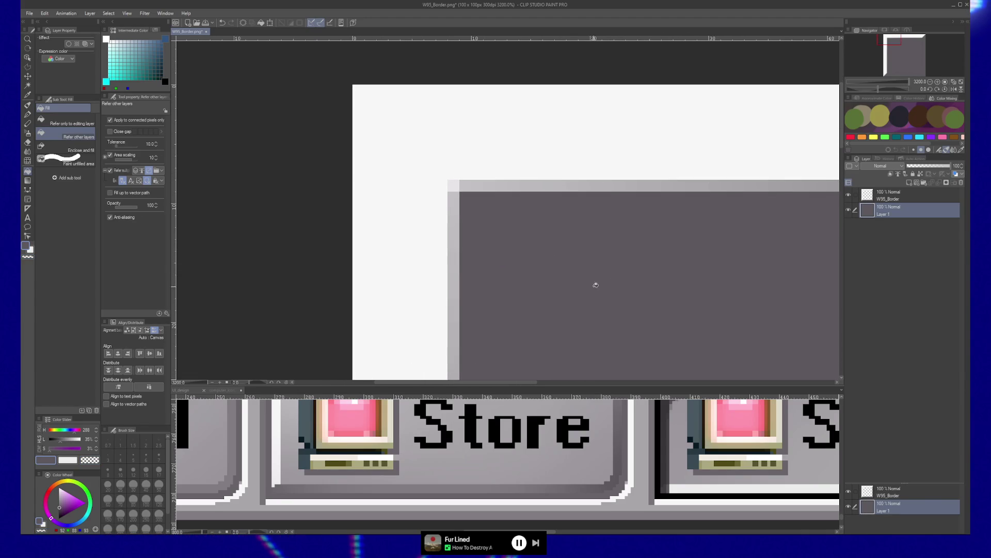
pyautogui.hotkey('ctrl', 'z')
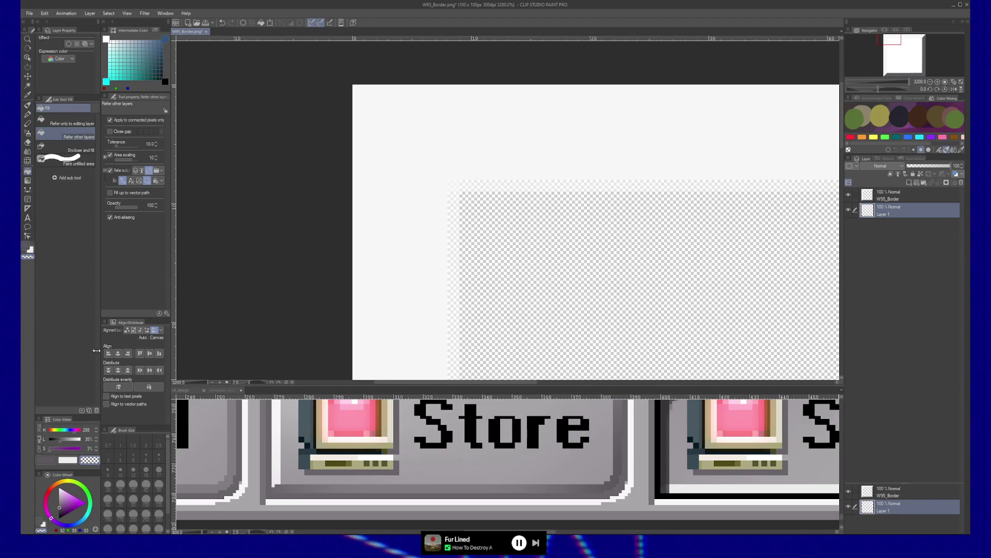
pyautogui.click(54, 443)
pyautogui.click(540, 258)
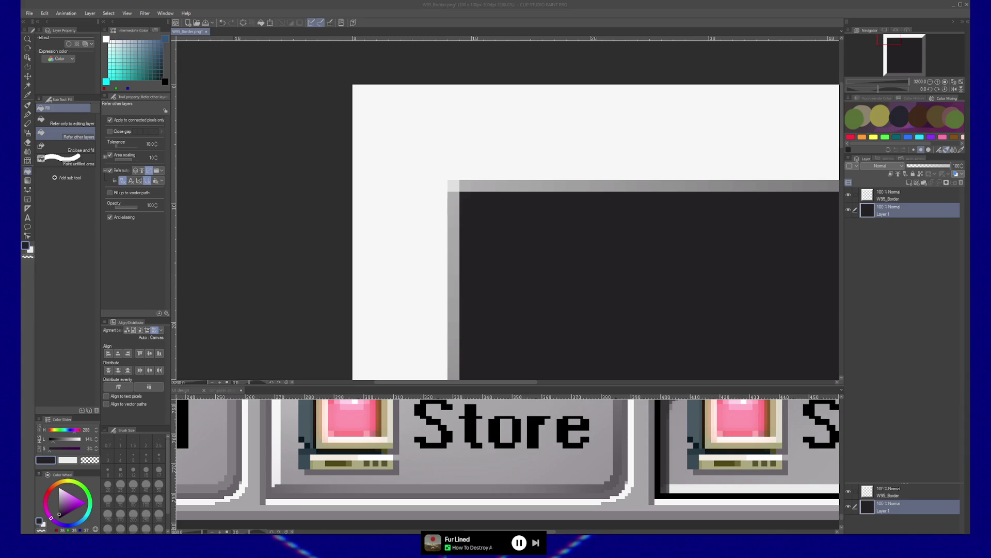
# - Bring the Clip Studio Paint painting window back into focus
pyautogui.click(393, 70)
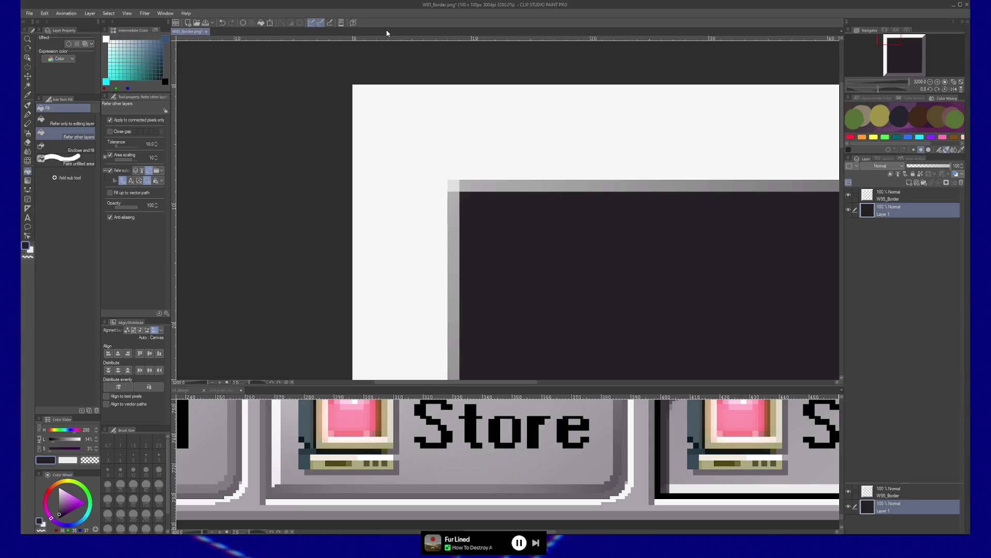
# - Select the W95_Border layer and set the brush to transparent colour, checking UI_design for reference
pyautogui.click(921, 197)
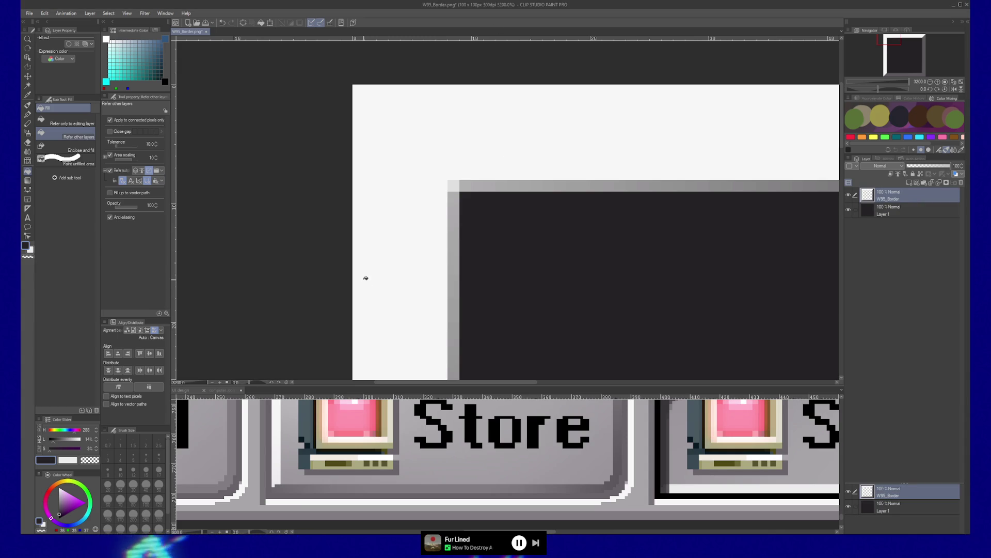
pyautogui.press('b')
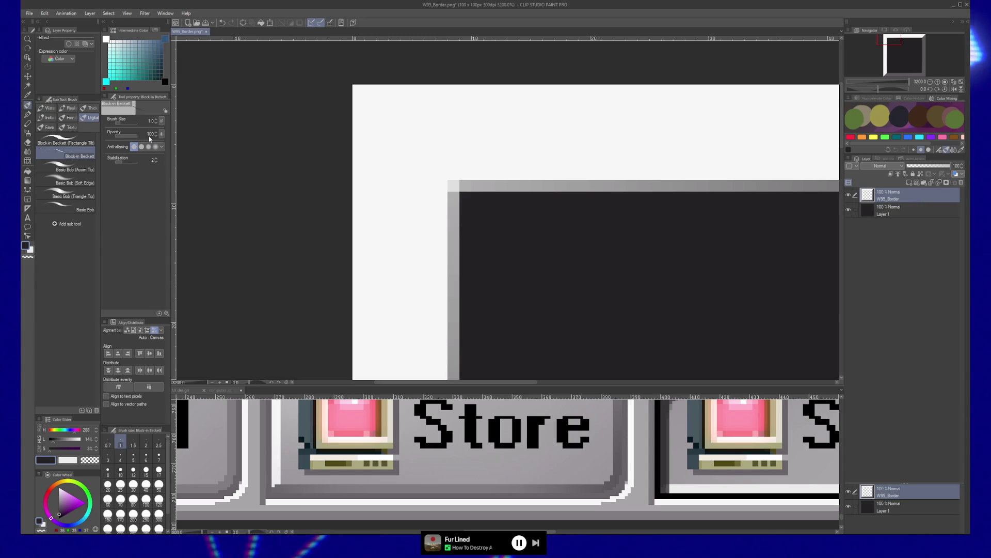
pyautogui.press('c')
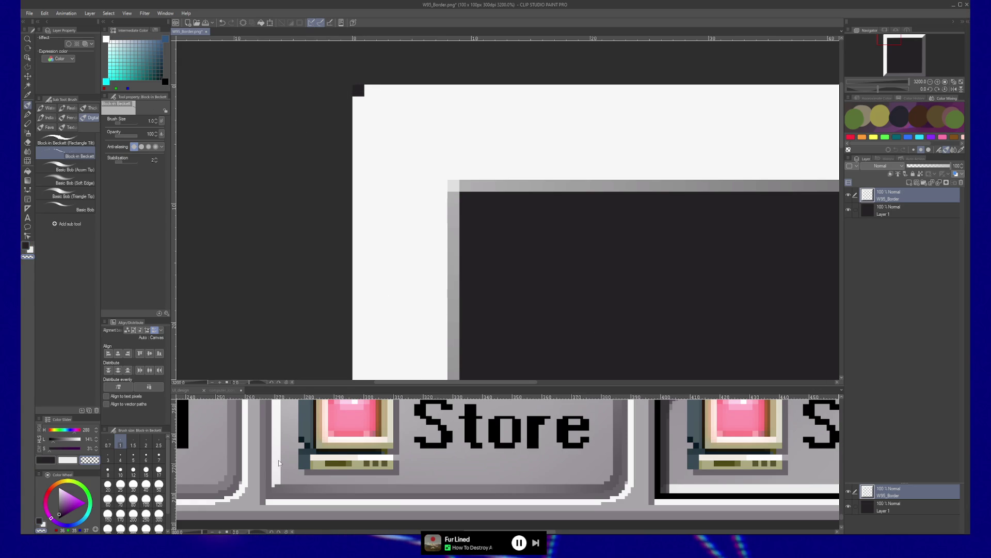
pyautogui.click(342, 461)
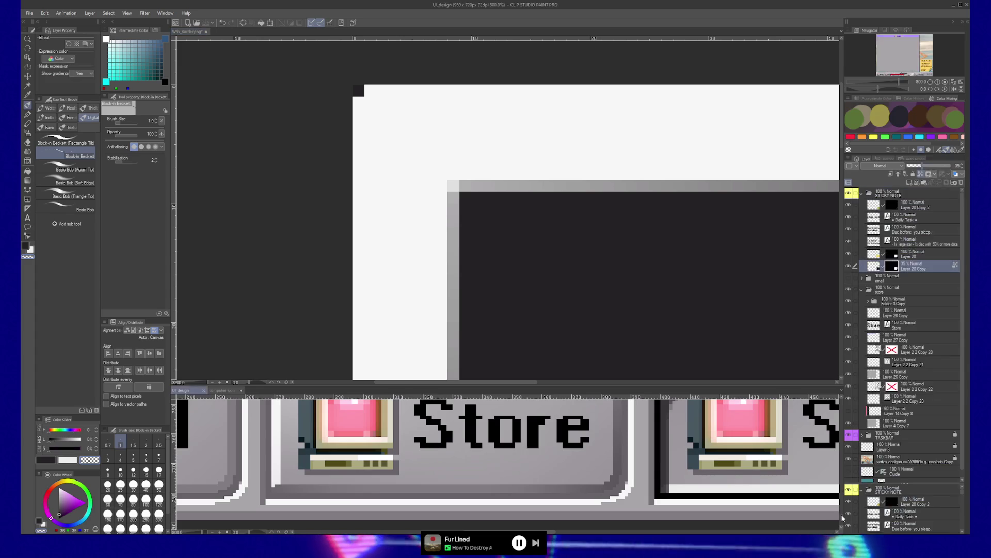
pyautogui.scroll(3, 843, 515)
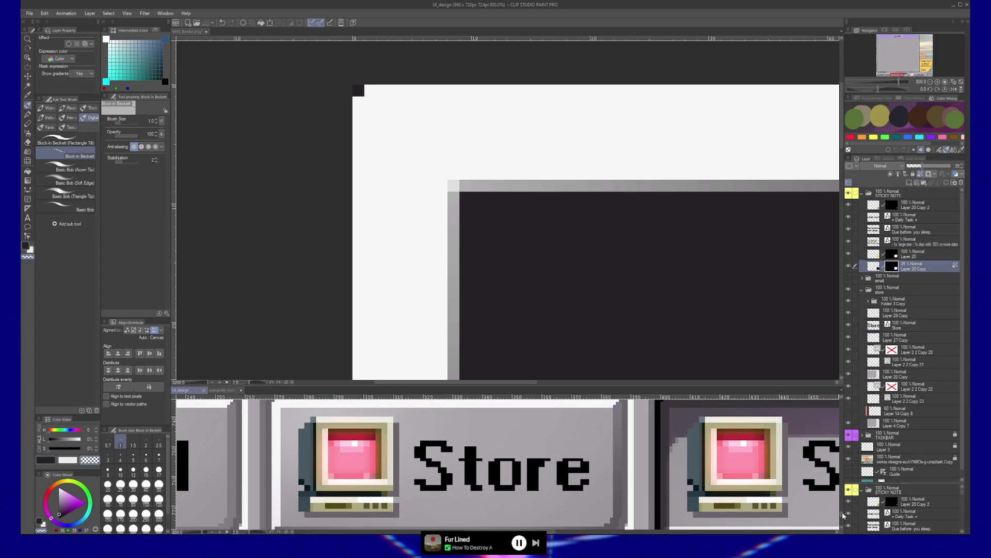
pyautogui.scroll(-1, 826, 511)
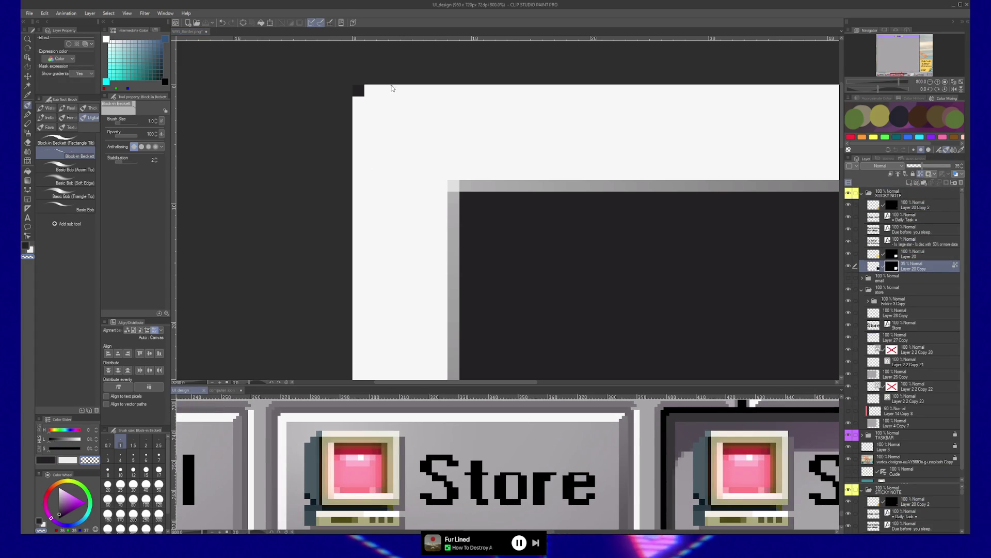
pyautogui.click(359, 87)
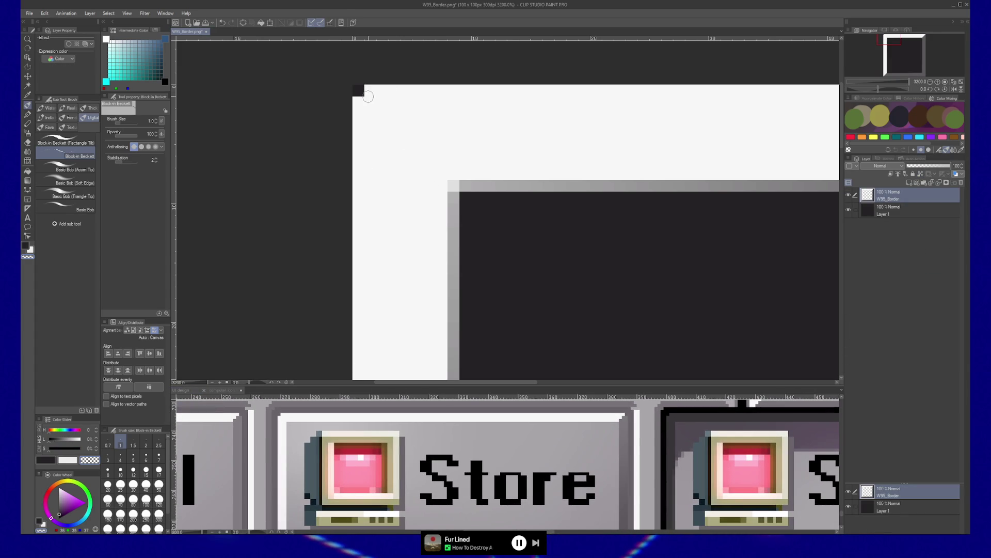
# - Erase the border's bottom-left step pixel and the grey edge's bottom-right corner pixel
pyautogui.hscroll(5, 586, 168)
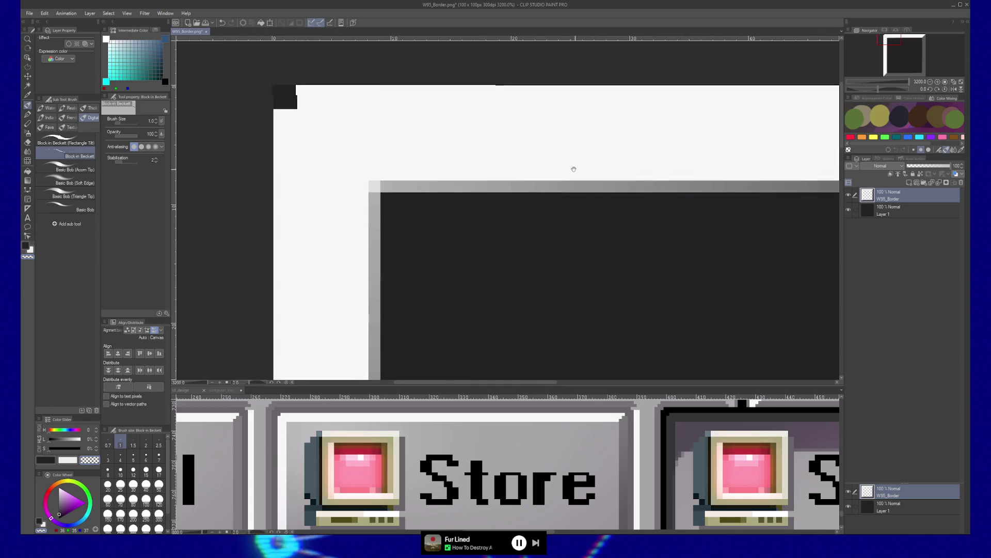
pyautogui.hscroll(8, 544, 174)
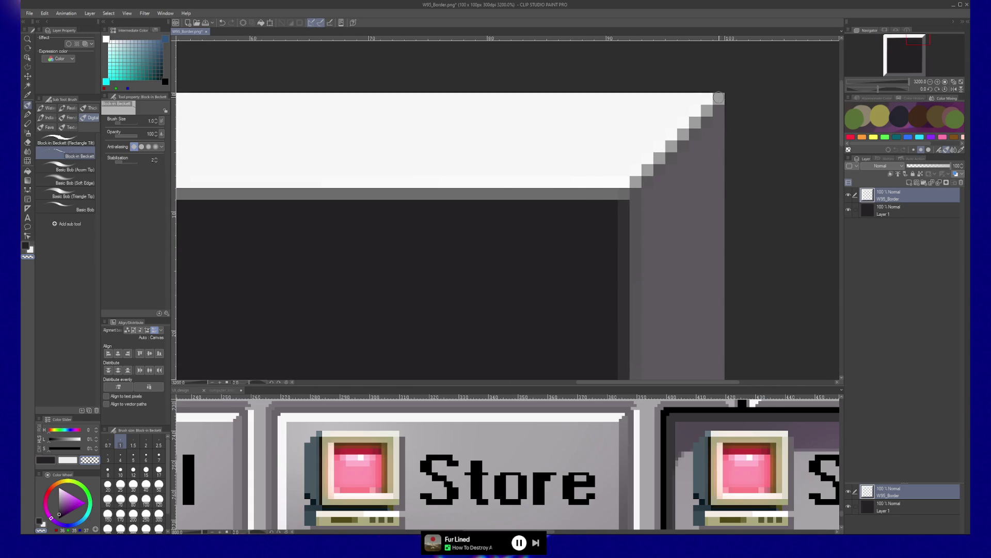
pyautogui.scroll(-6, 511, 261)
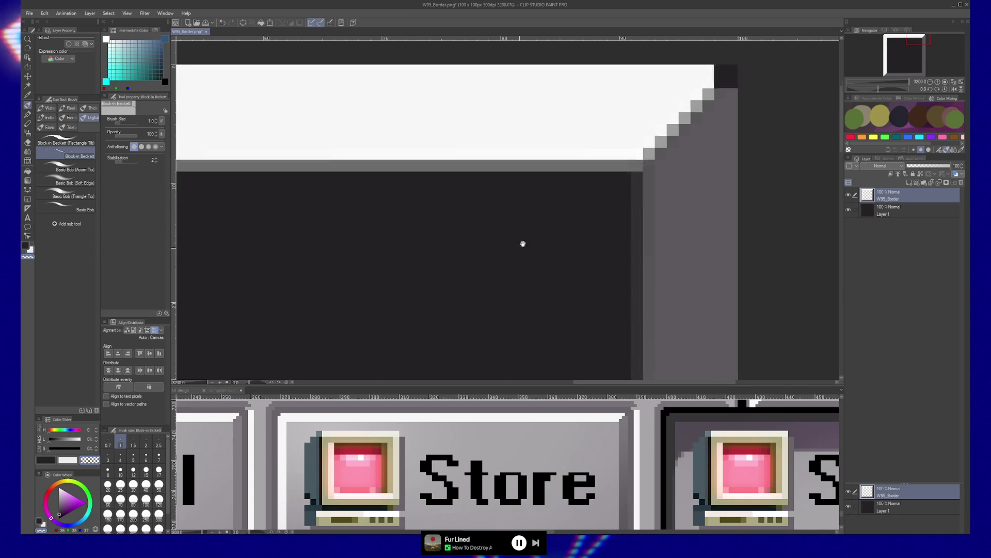
pyautogui.hscroll(-4, 498, 214)
pyautogui.scroll(-5, 453, 239)
pyautogui.hscroll(-6, 453, 239)
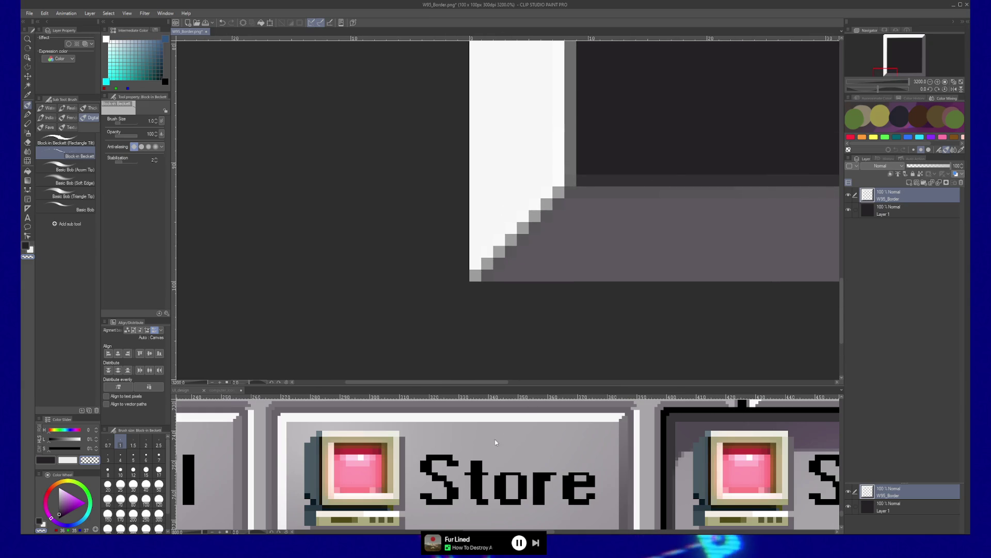
pyautogui.scroll(-3, 500, 435)
pyautogui.hscroll(-1, 495, 436)
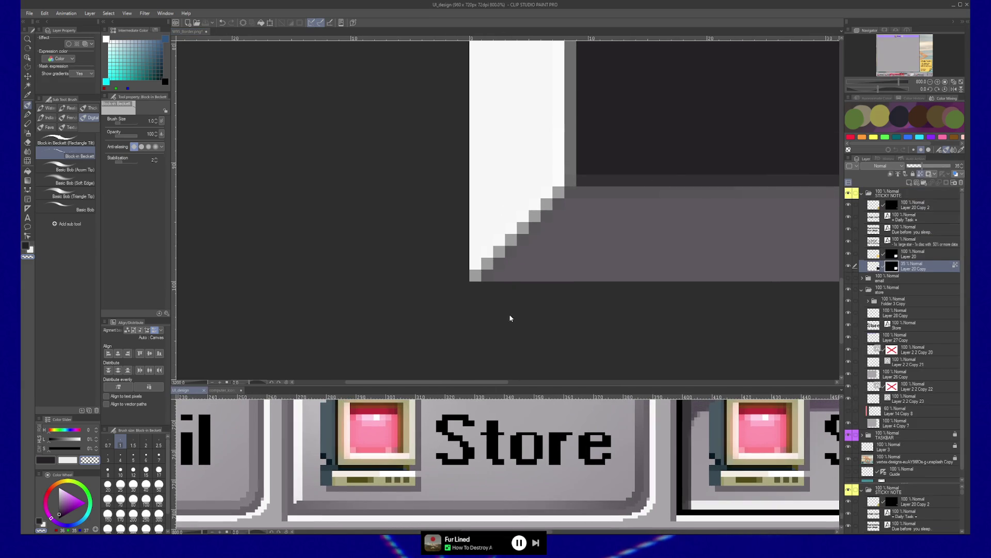
pyautogui.click(471, 264)
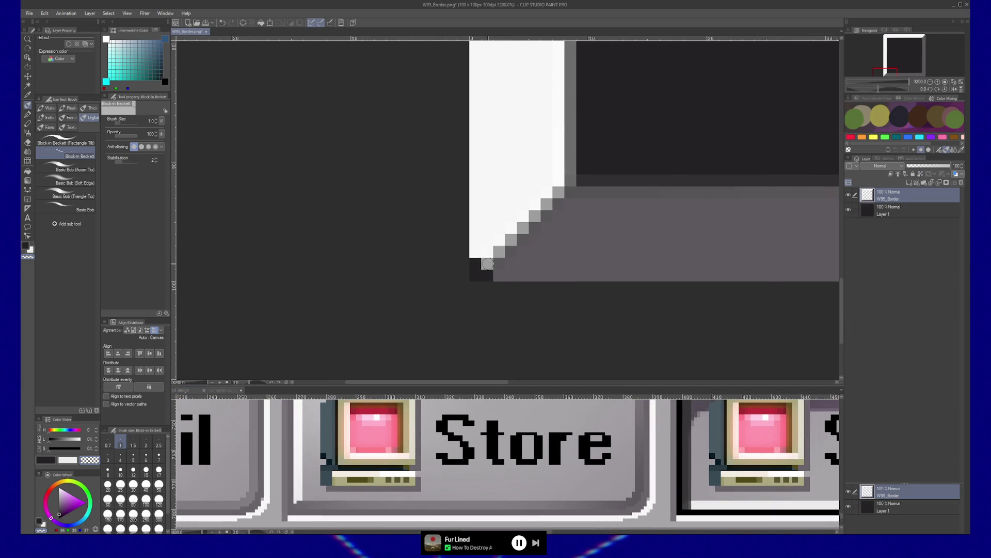
pyautogui.moveTo(897, 73); pyautogui.dragTo(932, 69)
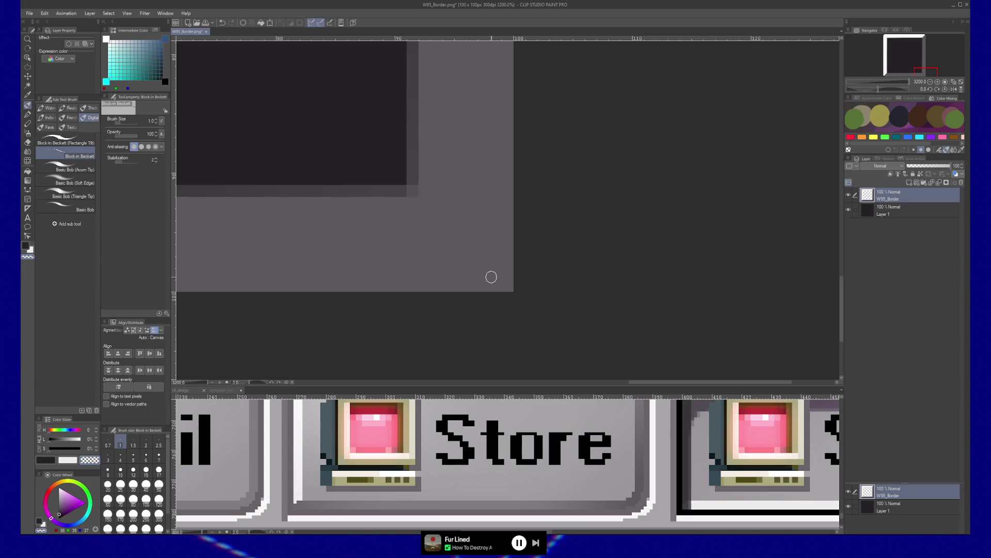
pyautogui.click(507, 285)
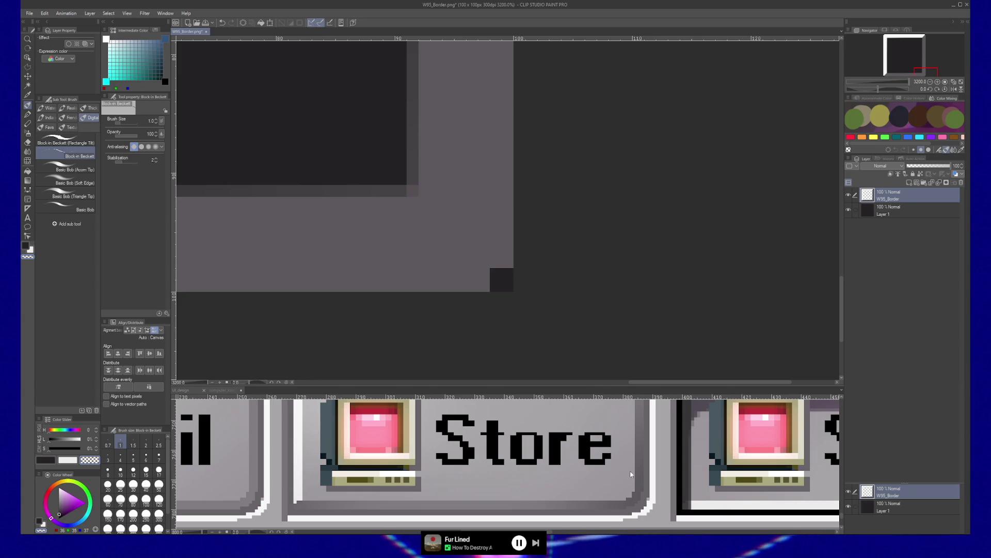
# - Erase pixels leftward along the bottom row and up the right column of the bottom-right corner
pyautogui.click(477, 279)
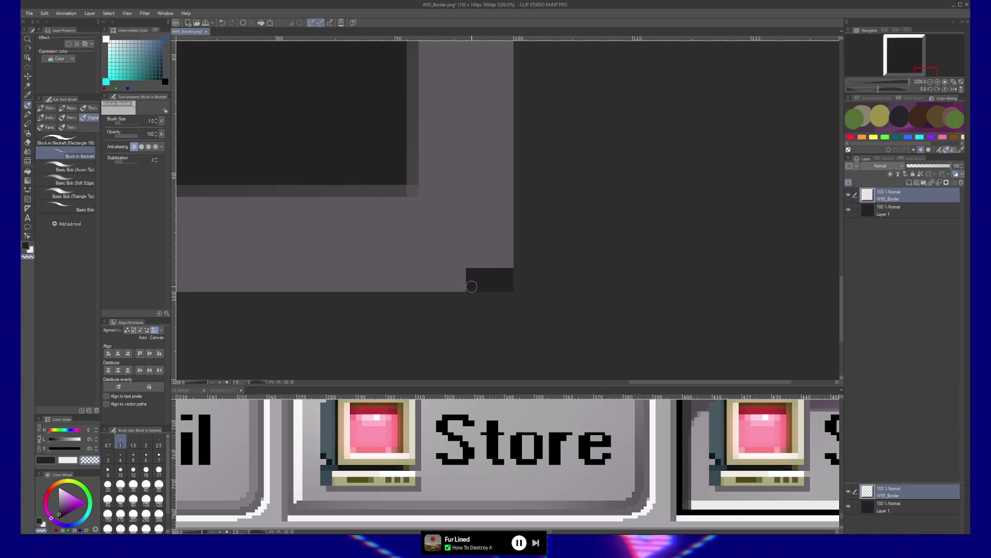
pyautogui.click(455, 278)
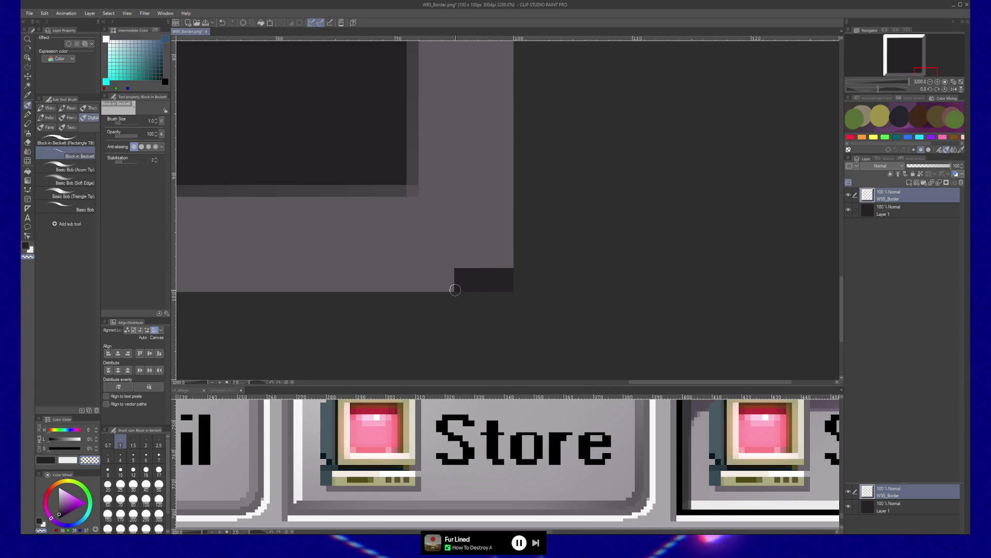
pyautogui.click(425, 285)
pyautogui.click(424, 273)
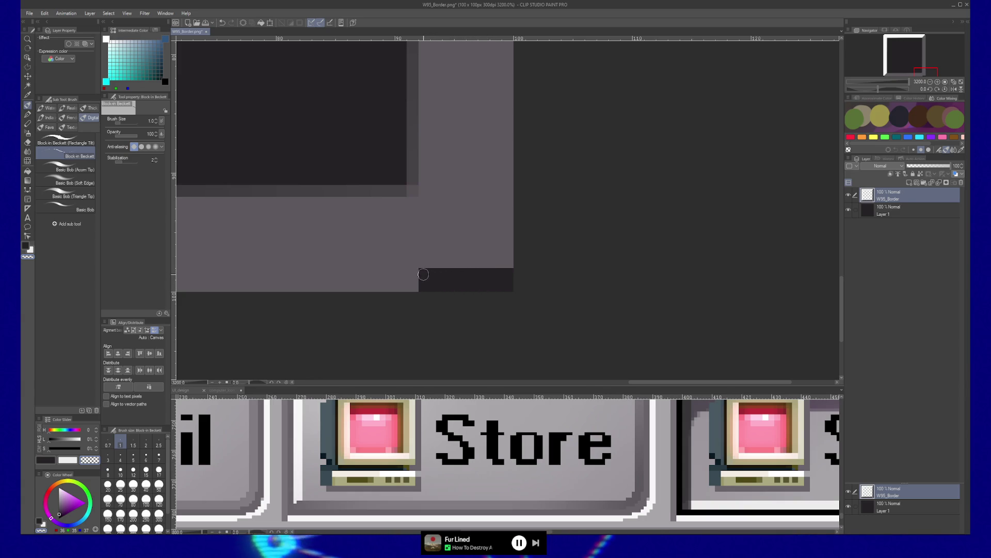
pyautogui.moveTo(412, 272); pyautogui.dragTo(412, 285)
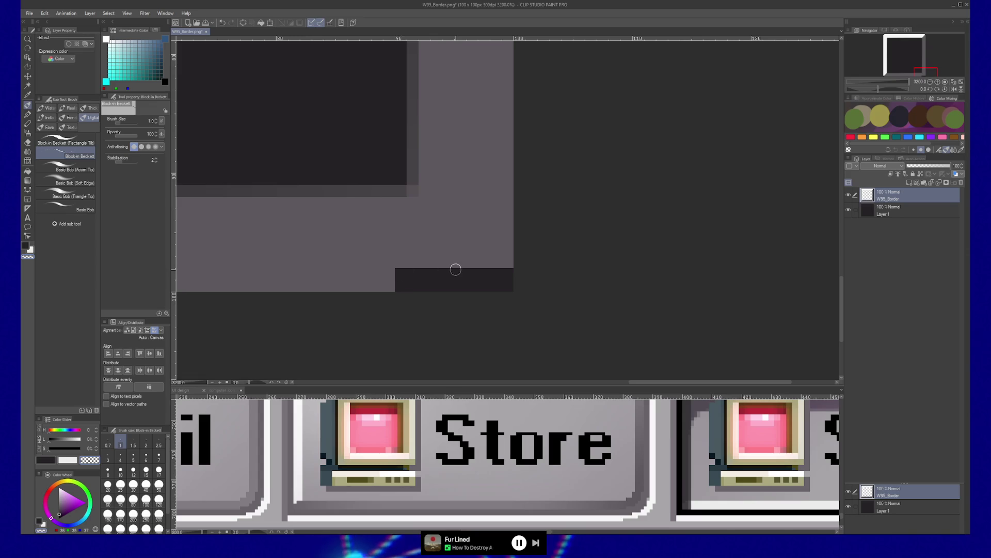
pyautogui.click(498, 252)
pyautogui.click(501, 239)
pyautogui.click(499, 228)
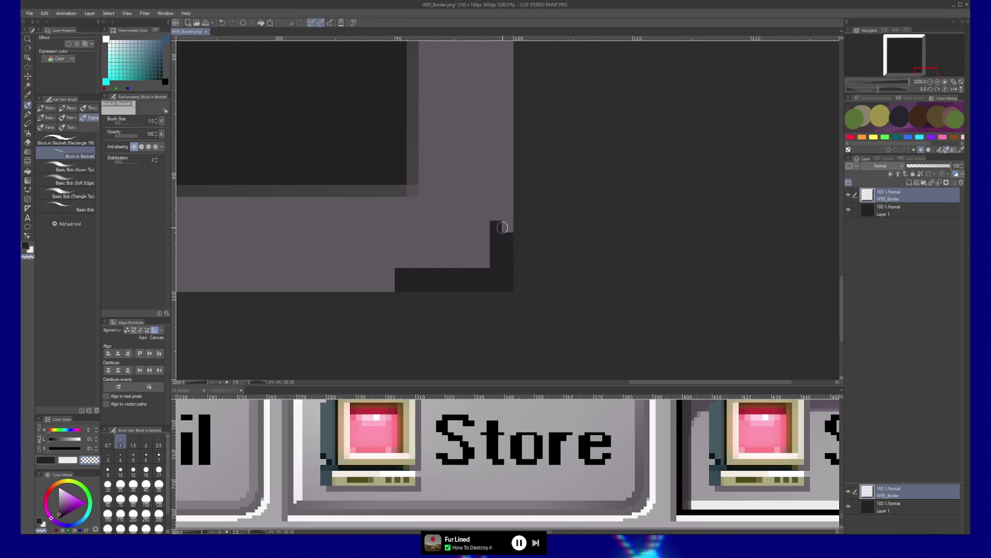
pyautogui.click(495, 203)
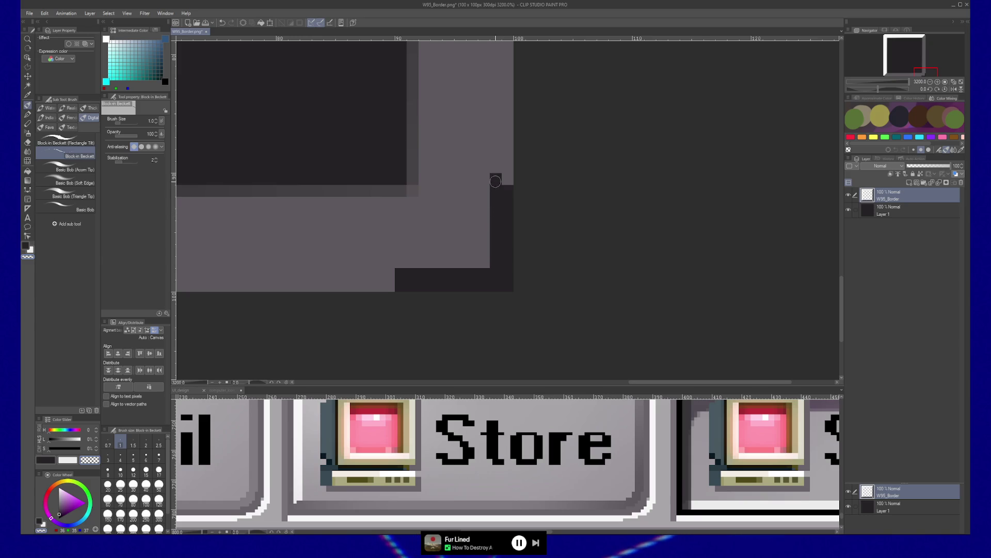
pyautogui.moveTo(429, 205)
pyautogui.mouseDown()
pyautogui.moveTo(475, 239)
pyautogui.moveTo(465, 221)
pyautogui.moveTo(465, 231)
pyautogui.mouseUp()
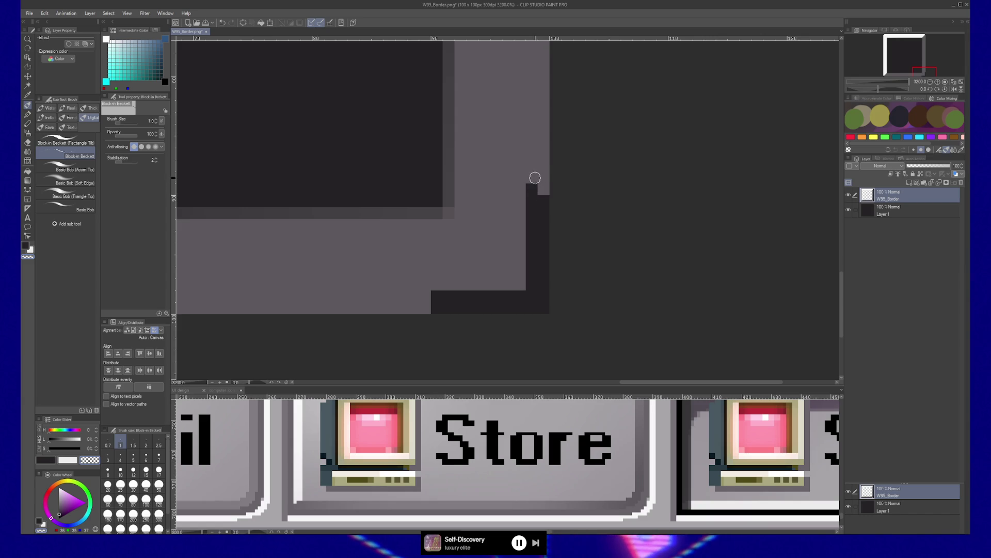
# - Erase the leftover grey pixels atop the right column and along the bottom rows
pyautogui.moveTo(534, 178); pyautogui.dragTo(549, 183)
pyautogui.click(541, 192)
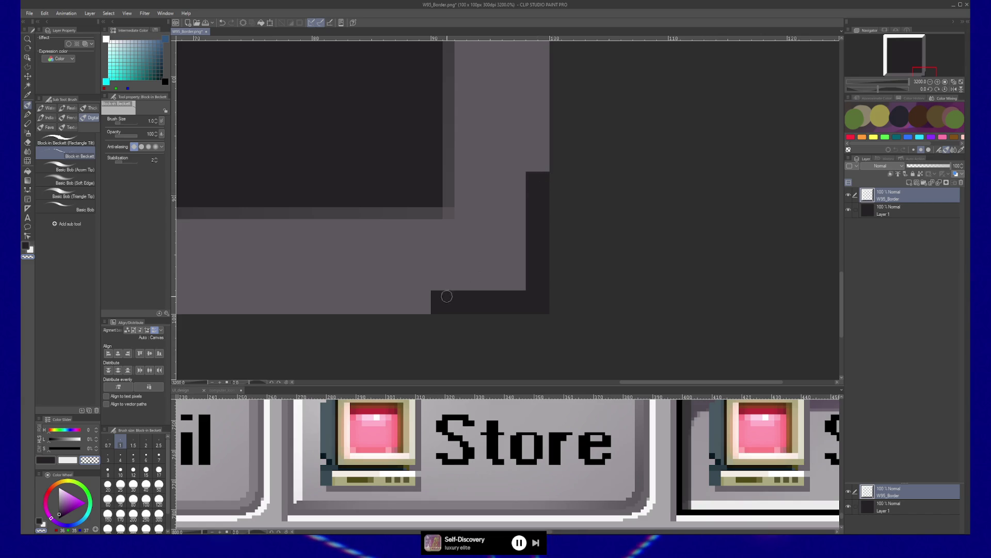
pyautogui.moveTo(429, 296)
pyautogui.mouseDown()
pyautogui.moveTo(419, 304)
pyautogui.moveTo(413, 296)
pyautogui.mouseUp()
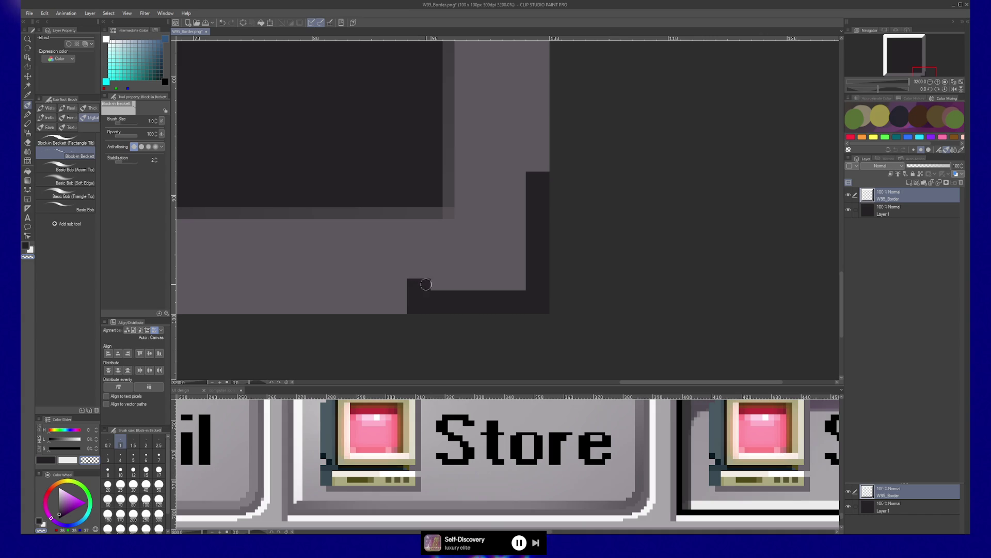
pyautogui.moveTo(447, 283); pyautogui.dragTo(477, 285)
pyautogui.hotkey('ctrl', 'z')
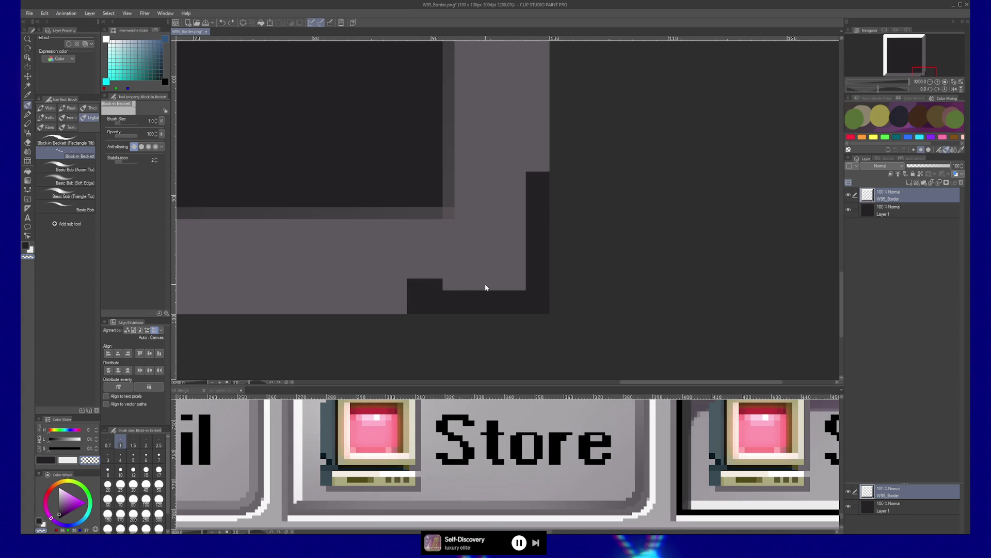
# - Paint a two-pixel dark step into the bottom-right corner and bring the whole corner into view
pyautogui.click(485, 284)
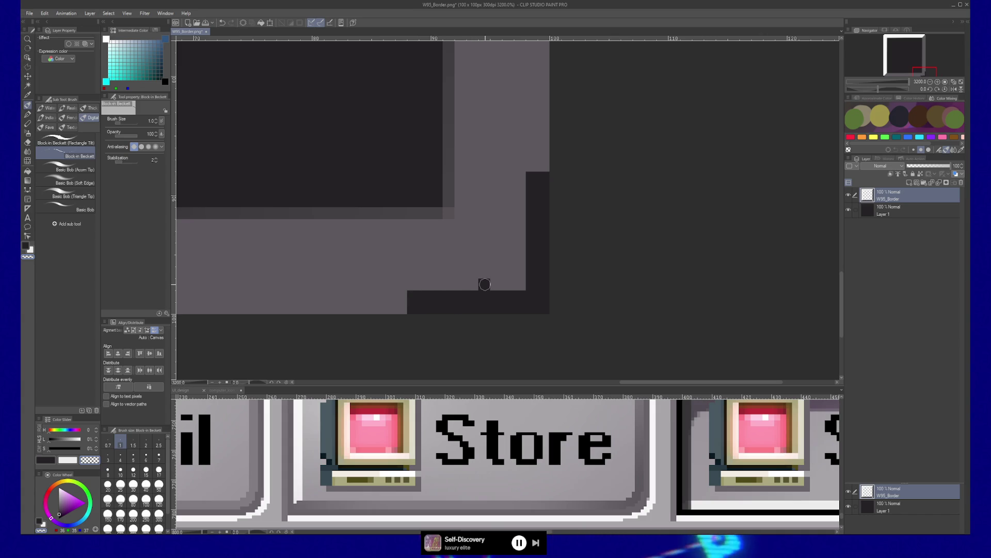
pyautogui.click(497, 284)
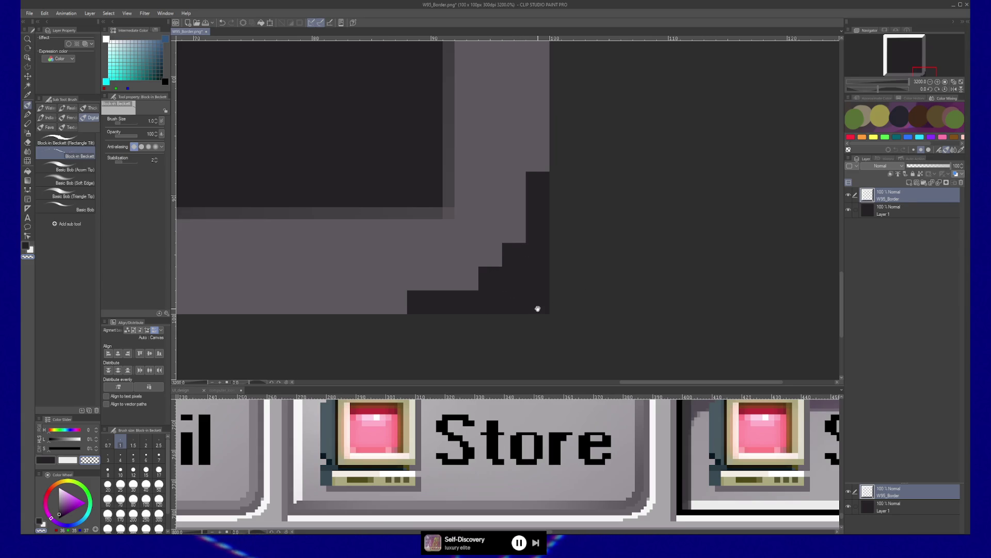
pyautogui.moveTo(537, 308); pyautogui.dragTo(559, 309)
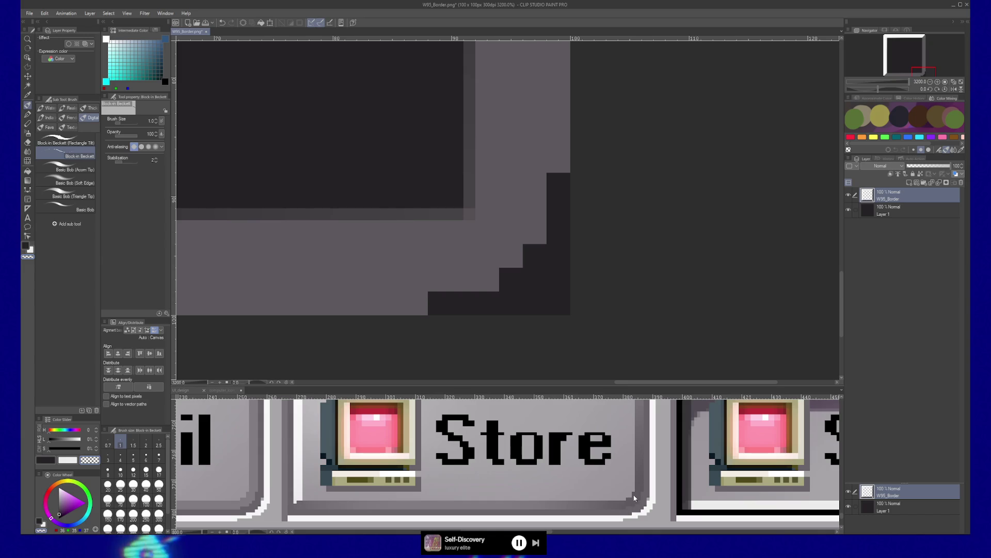
pyautogui.moveTo(462, 257)
pyautogui.mouseDown()
pyautogui.moveTo(469, 294)
pyautogui.moveTo(529, 295)
pyautogui.mouseUp()
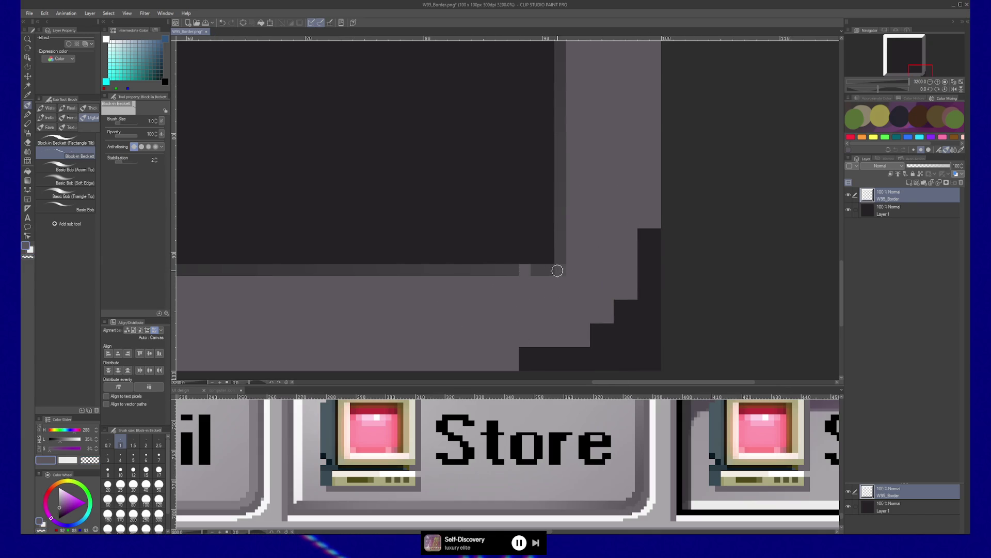
pyautogui.moveTo(491, 271)
pyautogui.mouseDown()
pyautogui.moveTo(476, 306)
pyautogui.moveTo(601, 343)
pyautogui.mouseUp()
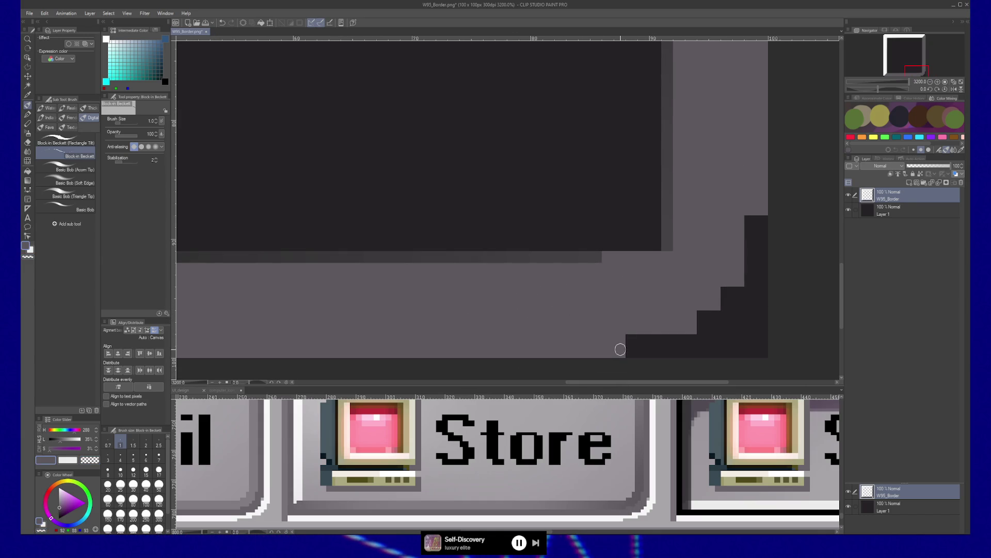
# - Sample the background's dark gray and try a dark line on the right border, then undo it
pyautogui.keyDown('alt'); pyautogui.click(664, 342); pyautogui.keyUp('alt')
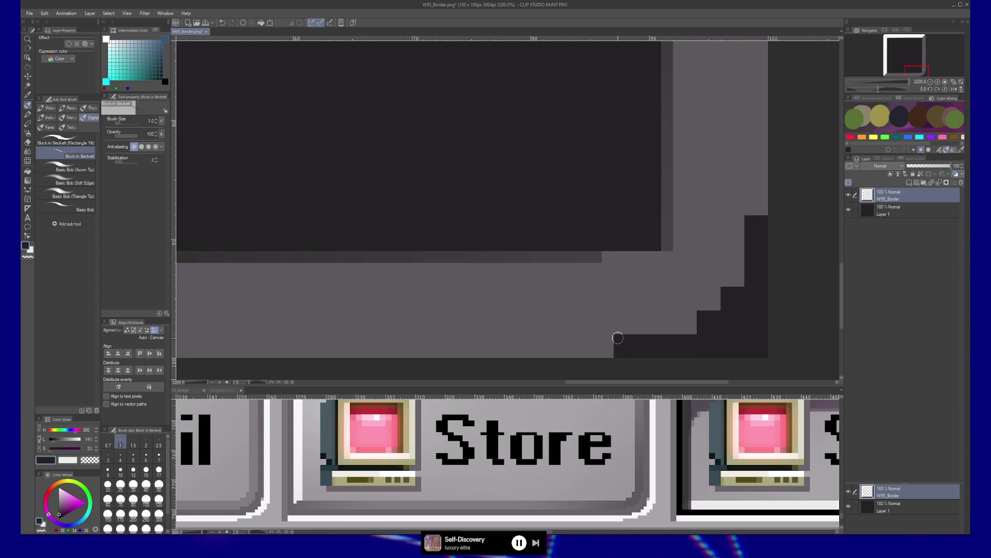
pyautogui.moveTo(618, 329); pyautogui.dragTo(619, 281)
pyautogui.hotkey('ctrl', 'z')
pyautogui.hotkey('ctrl', 'z')
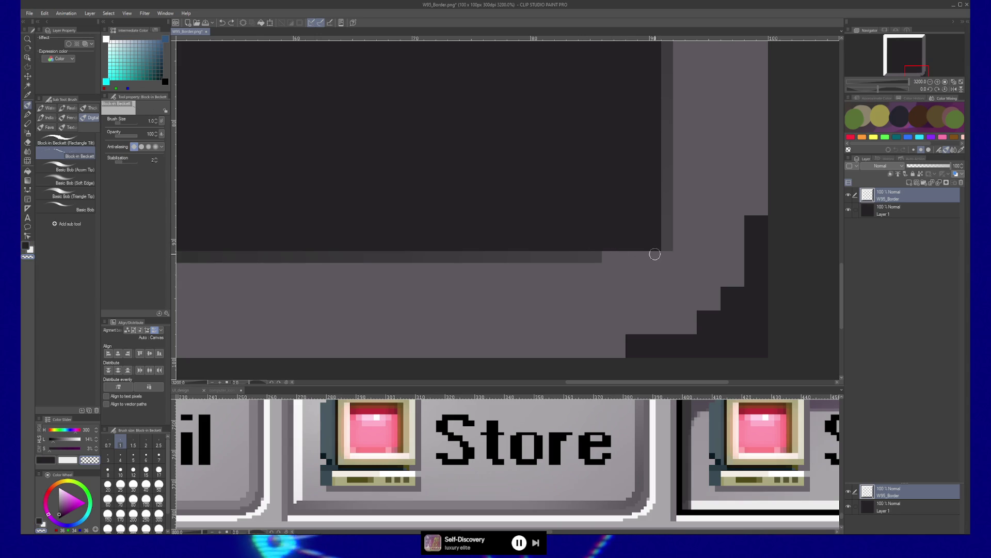
pyautogui.hscroll(-5, 589, 259)
# - Paint the lighter inner column on the right side dark
pyautogui.hscroll(-5, 647, 315)
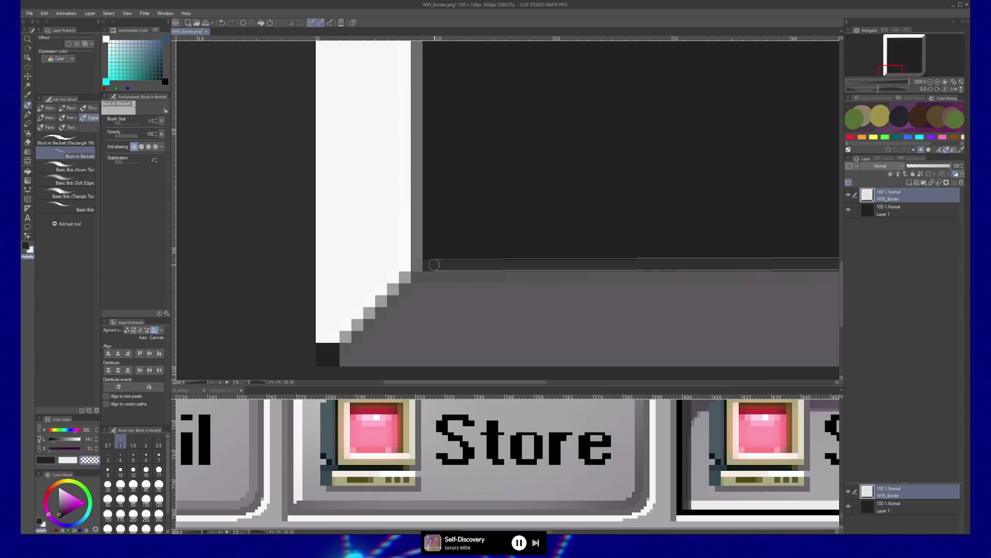
pyautogui.hscroll(8, 571, 287)
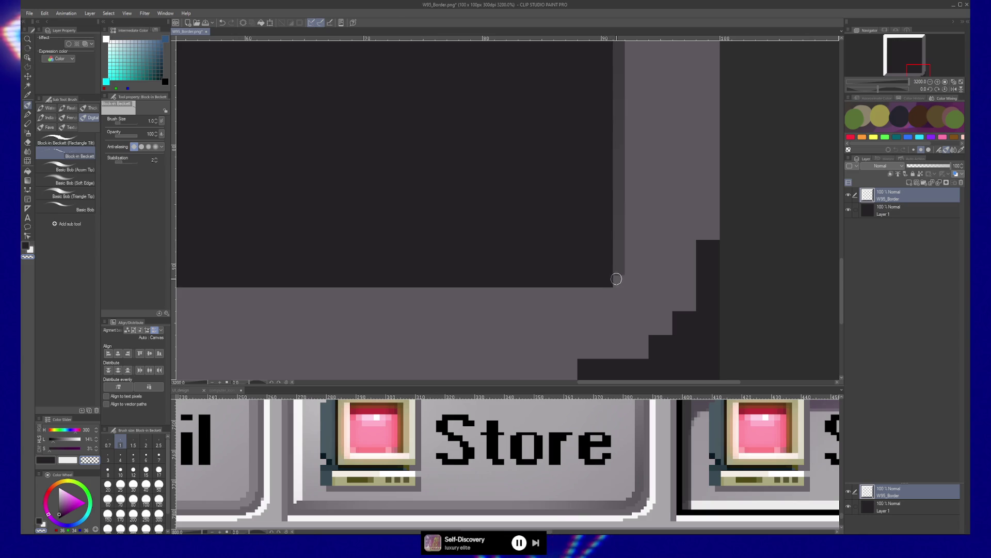
pyautogui.scroll(1, 593, 198)
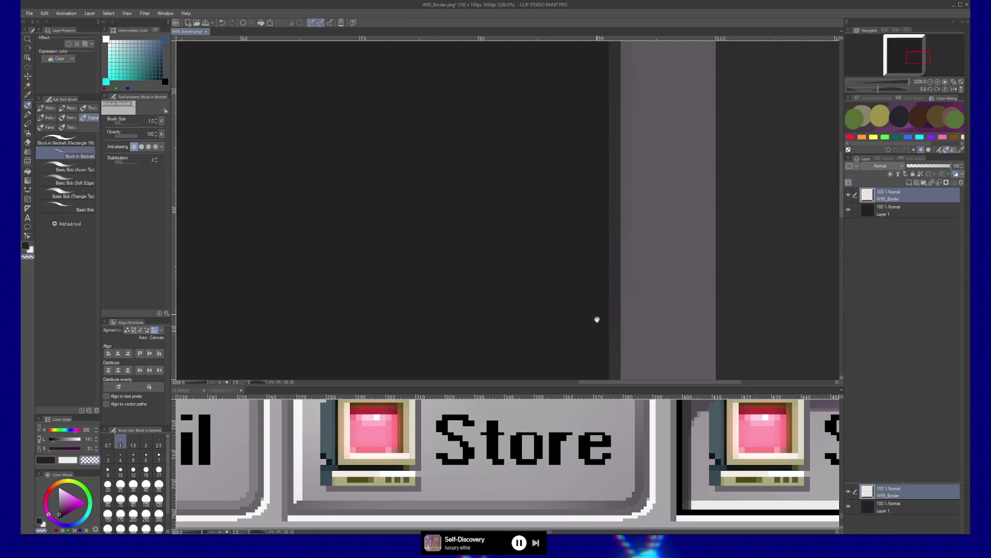
pyautogui.scroll(10, 573, 258)
pyautogui.moveTo(601, 376); pyautogui.dragTo(600, 171)
# - Paint the gray top inner row and left inner column dark
pyautogui.hscroll(-10, 823, 195)
pyautogui.moveTo(837, 140); pyautogui.dragTo(313, 140)
pyautogui.scroll(-10, 341, 145)
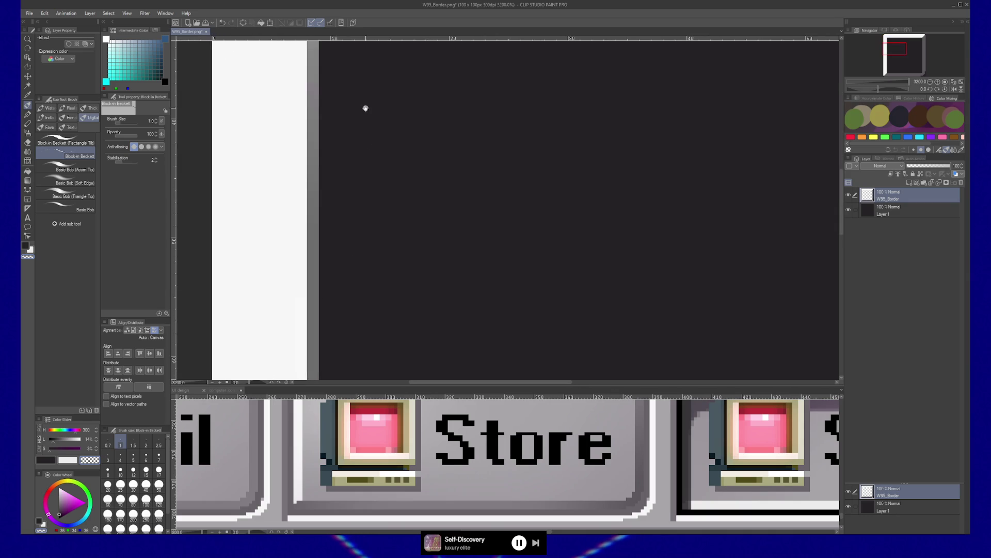
pyautogui.scroll(-5, 381, 272)
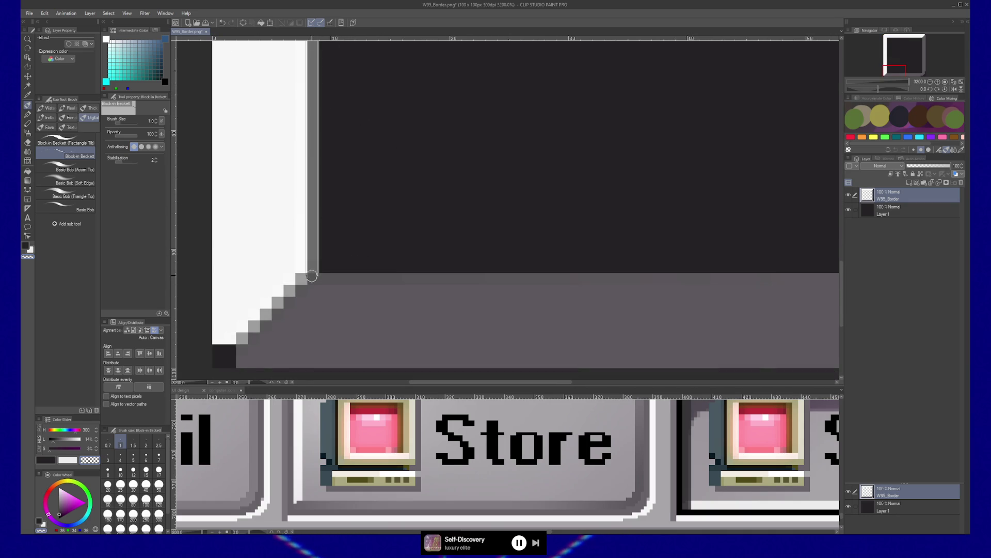
pyautogui.moveTo(313, 44); pyautogui.dragTo(313, 271)
# - Bring the white left border corner back into view and sample the border's mid gray
pyautogui.hscroll(5, 342, 273)
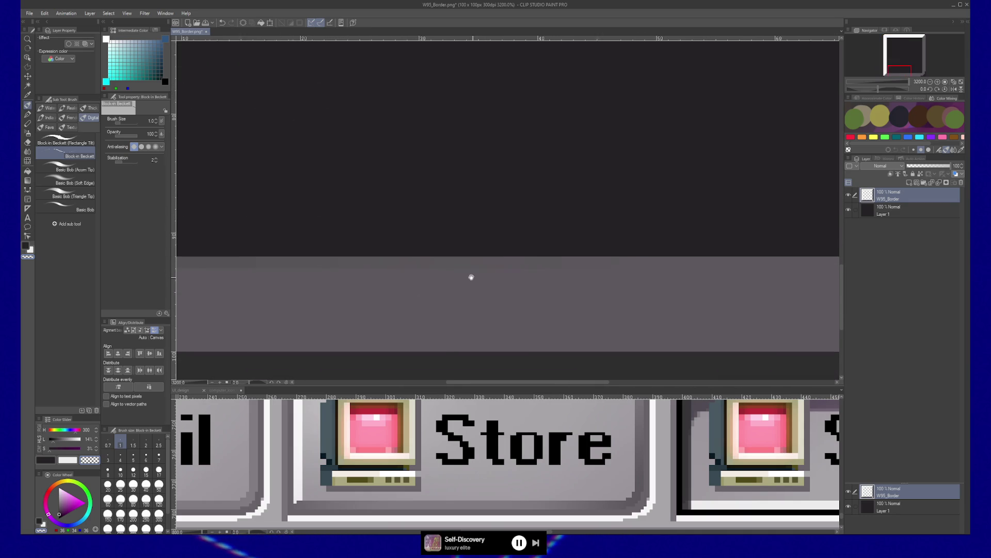
pyautogui.hscroll(-1, 492, 274)
pyautogui.moveTo(515, 274); pyautogui.dragTo(580, 270)
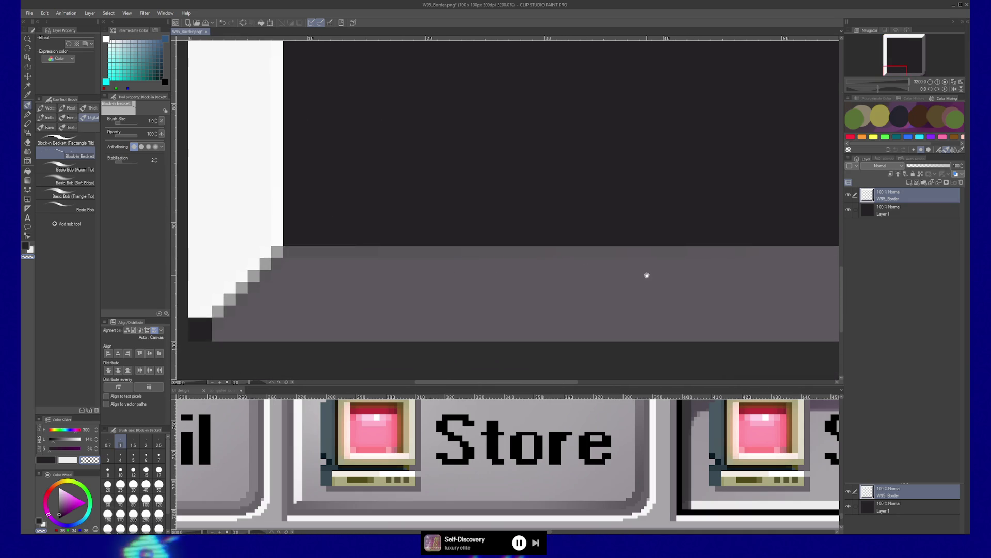
pyautogui.hscroll(10, 642, 275)
pyautogui.keyDown('alt'); pyautogui.click(479, 315); pyautogui.keyUp('alt')
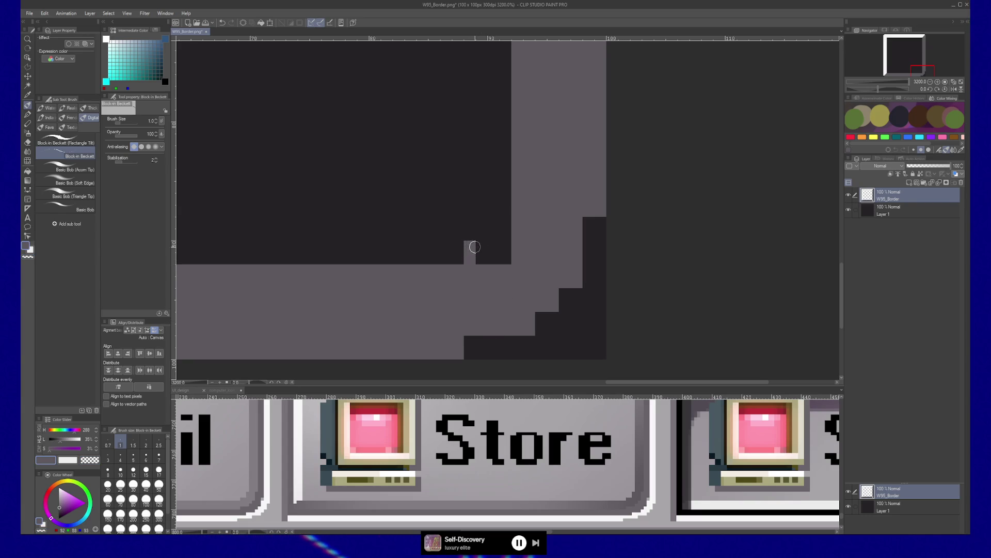
# - Fill the dark notch pixels with mid gray and move the view to the inner corner
pyautogui.moveTo(510, 253); pyautogui.dragTo(489, 255)
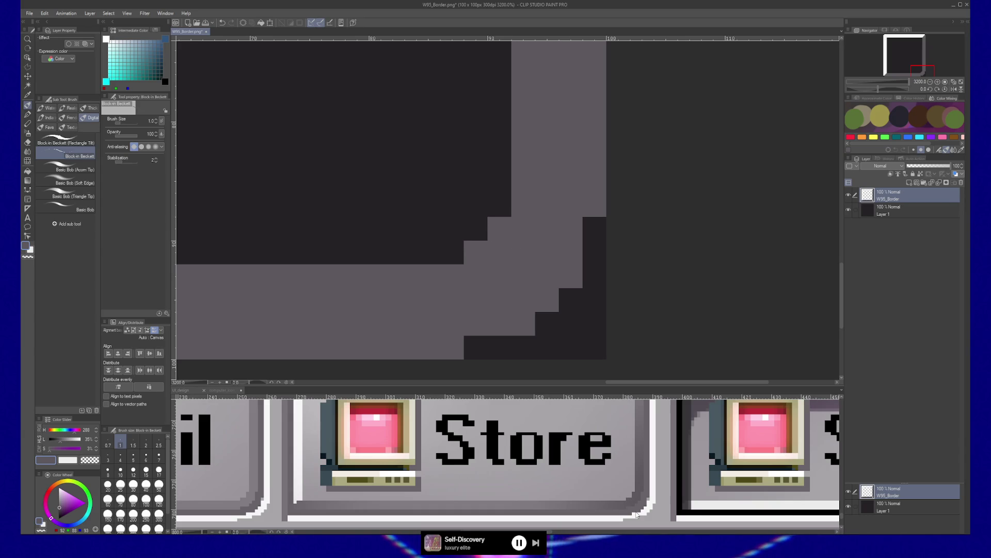
pyautogui.scroll(2, 522, 247)
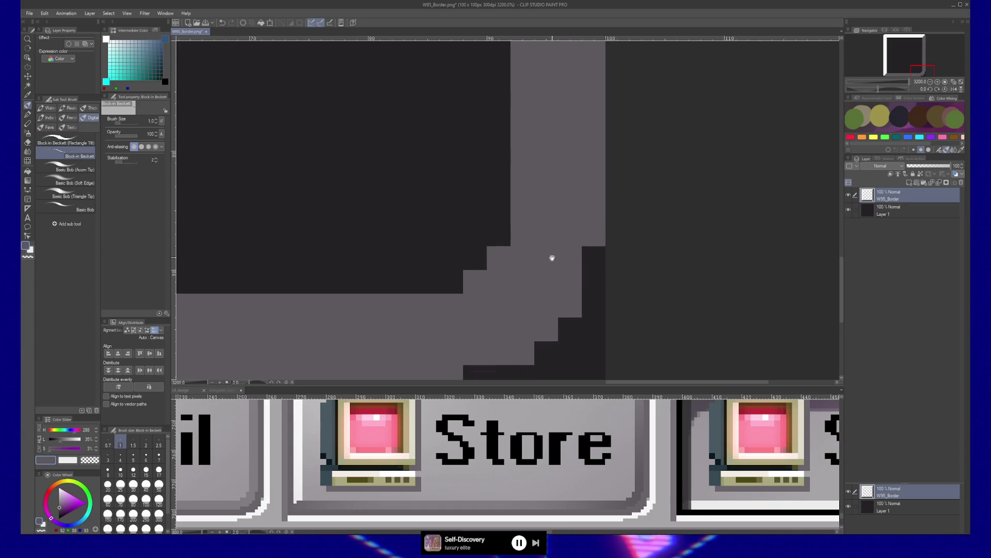
pyautogui.scroll(-2, 530, 289)
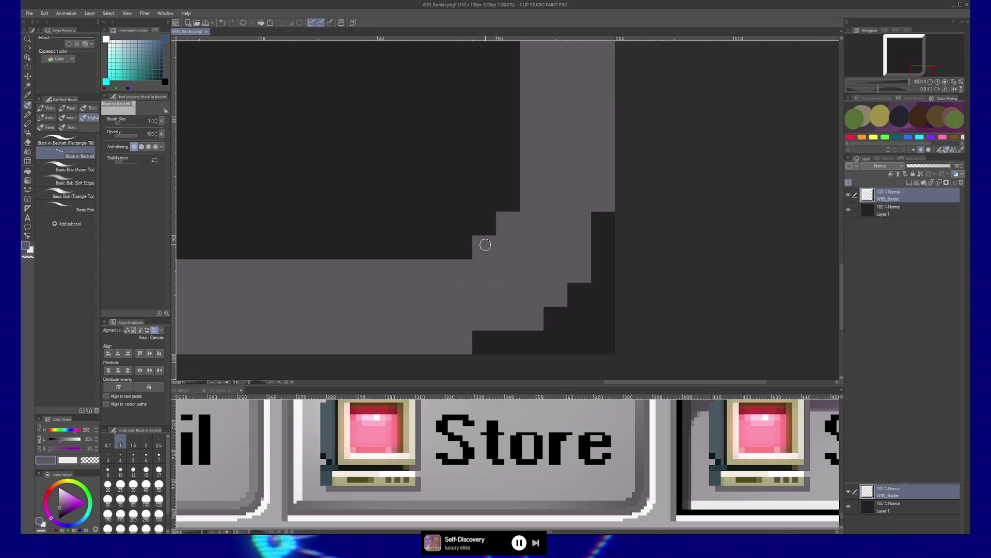
pyautogui.moveTo(501, 228); pyautogui.dragTo(517, 291)
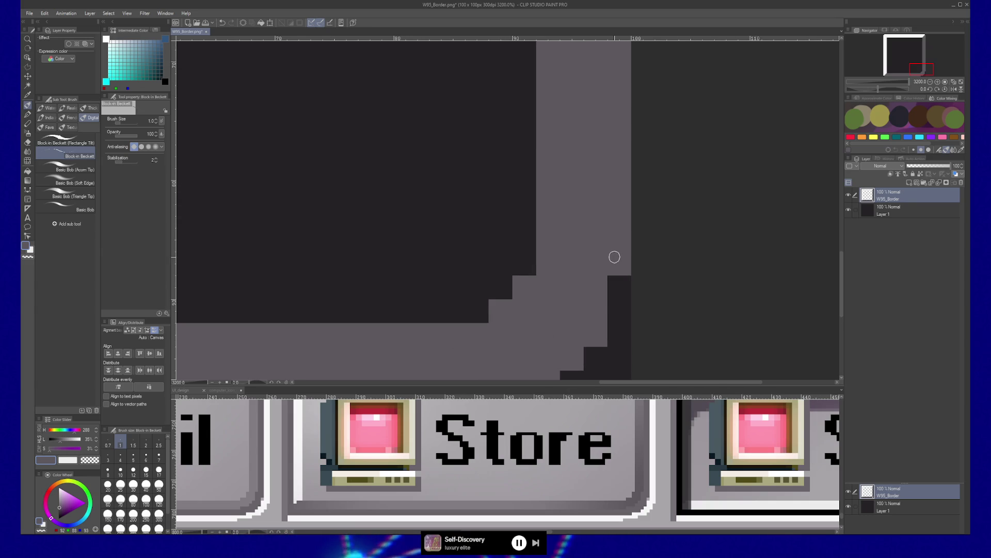
pyautogui.moveTo(513, 326)
pyautogui.mouseDown()
pyautogui.moveTo(491, 235)
pyautogui.moveTo(504, 277)
pyautogui.moveTo(502, 261)
pyautogui.mouseUp()
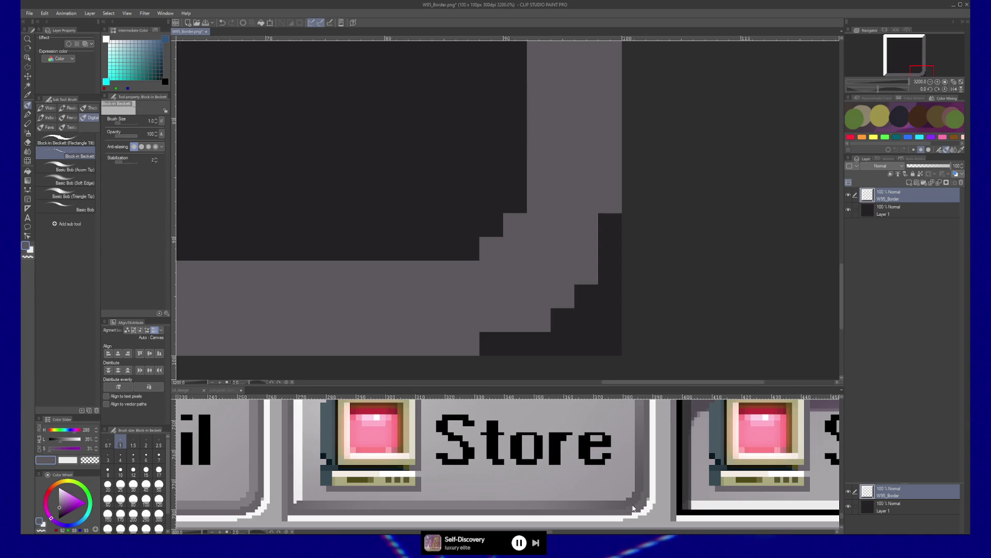
# - Sample dark gray and compare the corner against the UI_design reference view
pyautogui.keyDown('alt'); pyautogui.click(506, 338); pyautogui.keyUp('alt')
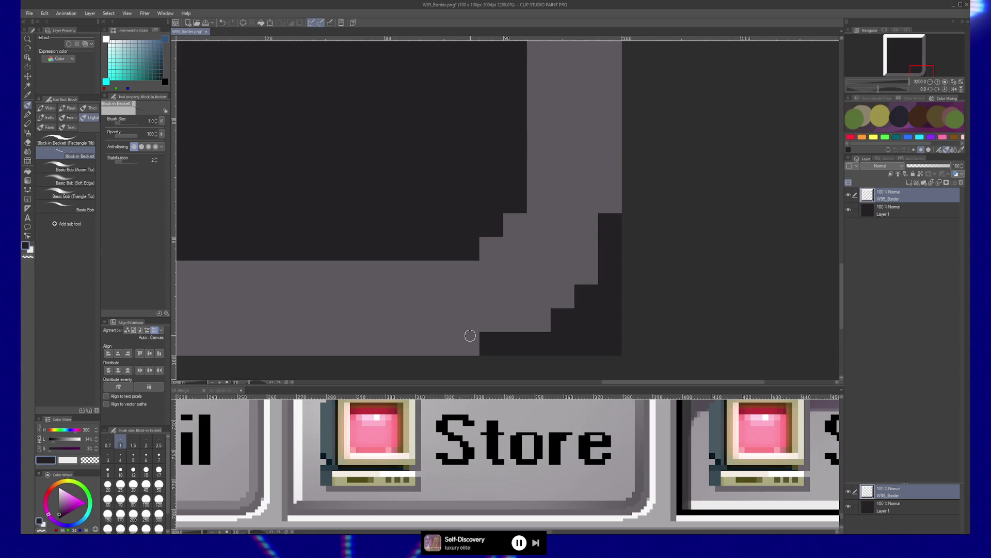
pyautogui.click(640, 511)
pyautogui.scroll(5, 640, 496)
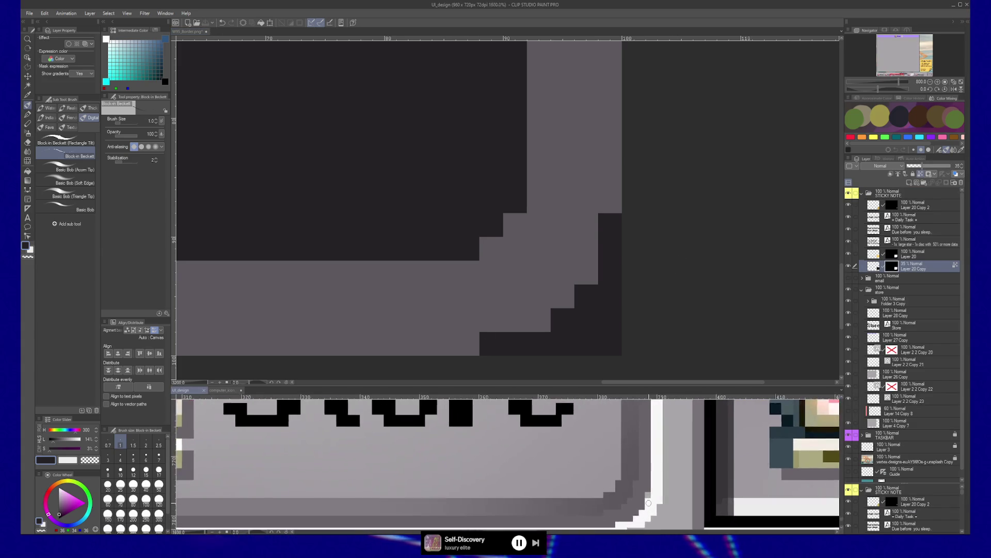
pyautogui.scroll(2, 640, 493)
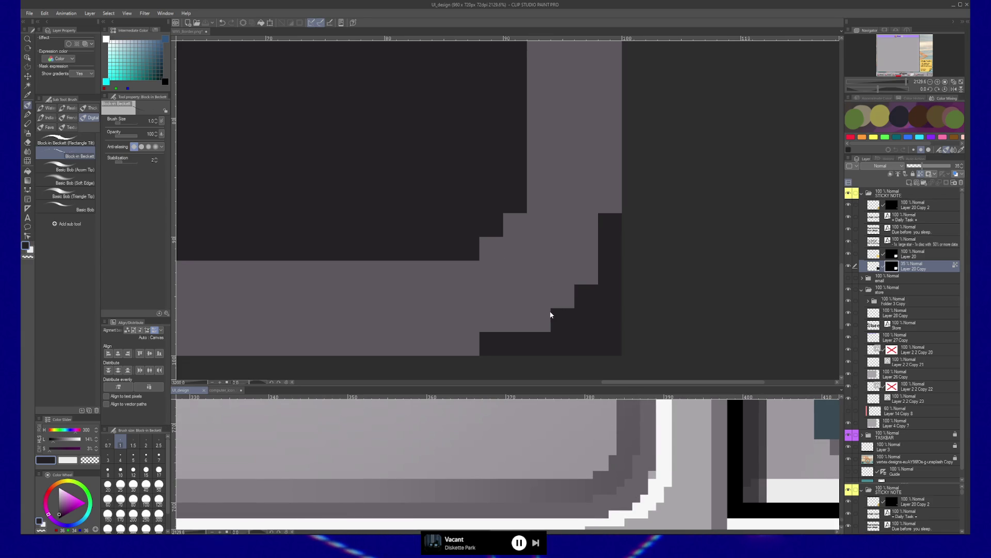
pyautogui.click(519, 279)
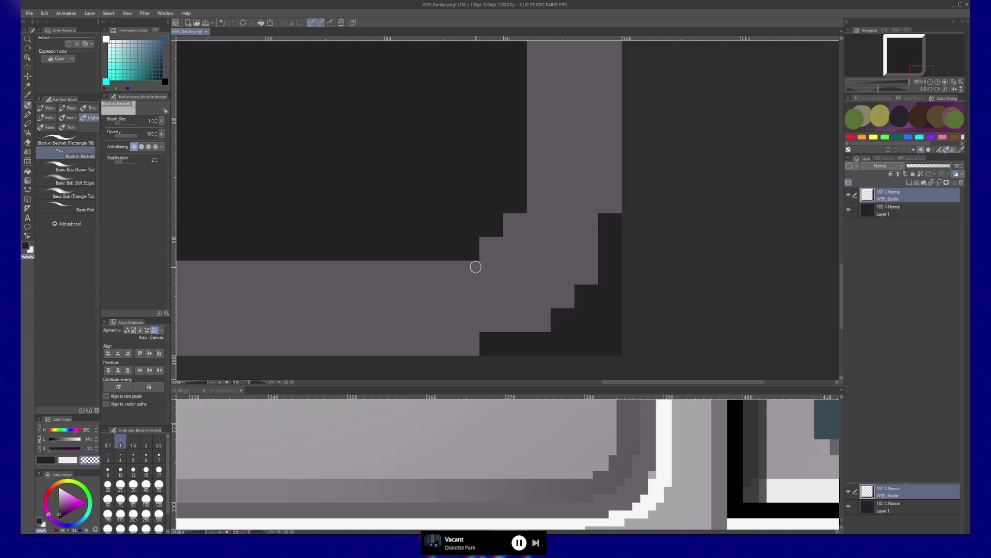
# - Draw one-pixel dark lines along the inner bottom and inner right edges
pyautogui.moveTo(473, 267)
pyautogui.mouseDown()
pyautogui.moveTo(262, 244)
pyautogui.moveTo(221, 266)
pyautogui.mouseUp()
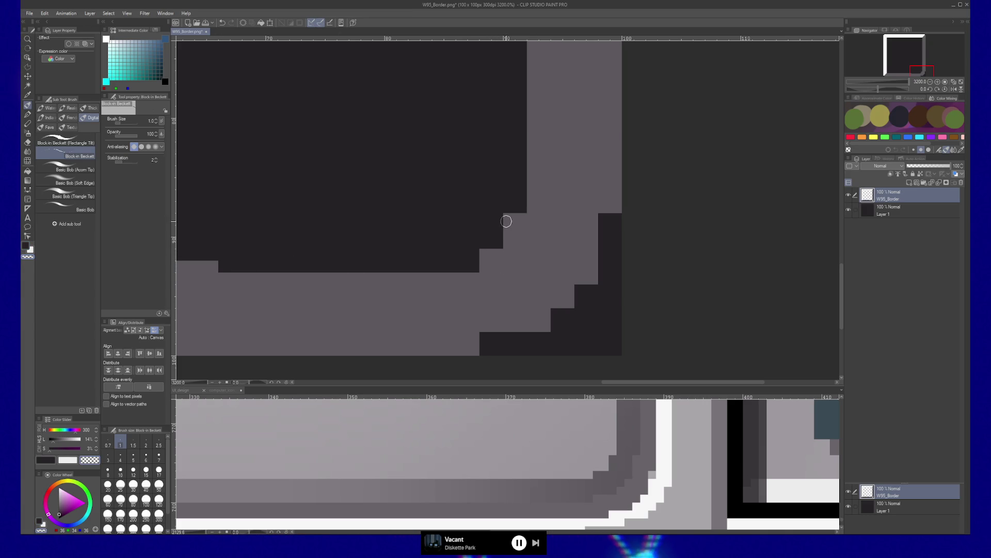
pyautogui.moveTo(531, 212); pyautogui.dragTo(531, 45)
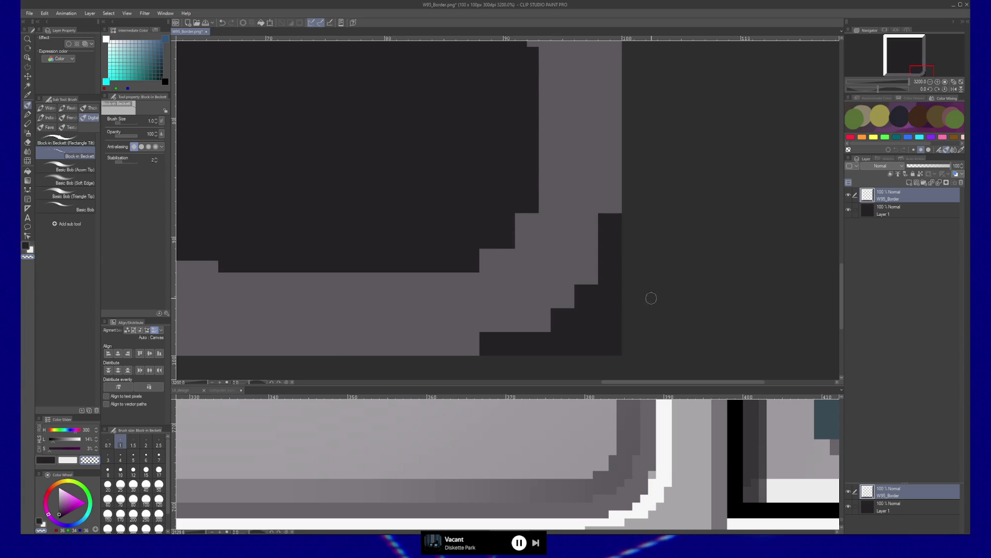
pyautogui.scroll(-8, 465, 280)
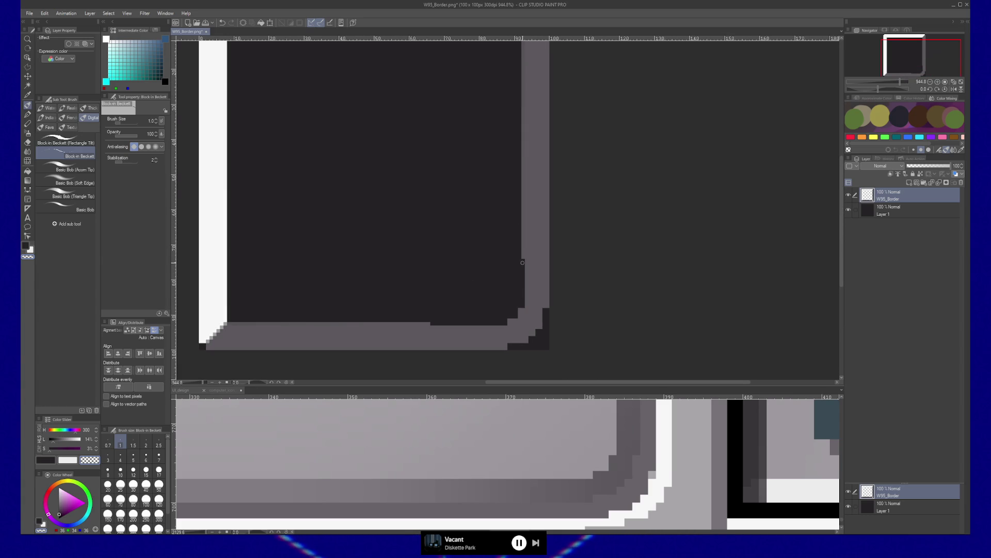
pyautogui.scroll(5, 523, 246)
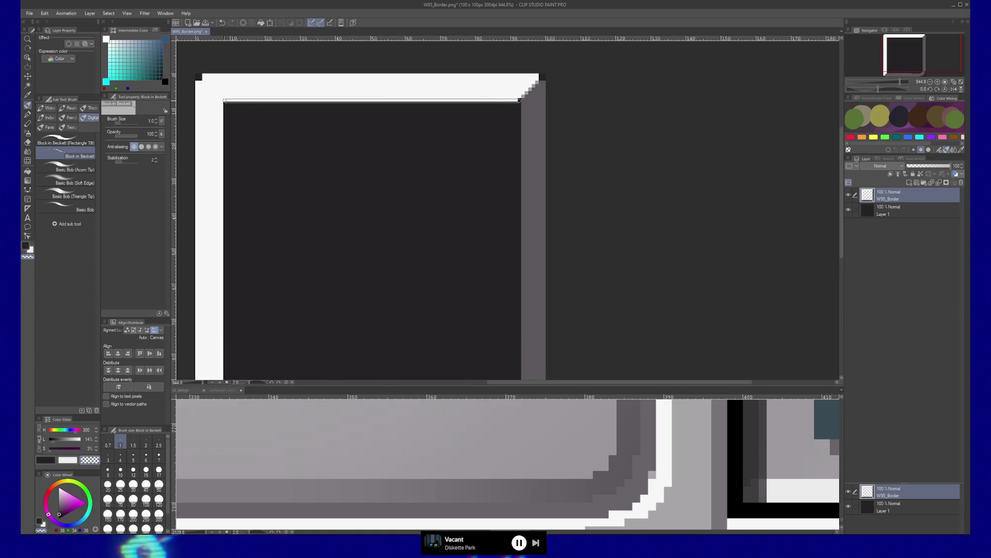
pyautogui.keyDown('shift'); pyautogui.click(223, 101); pyautogui.keyUp('shift')
pyautogui.scroll(-3, 246, 98)
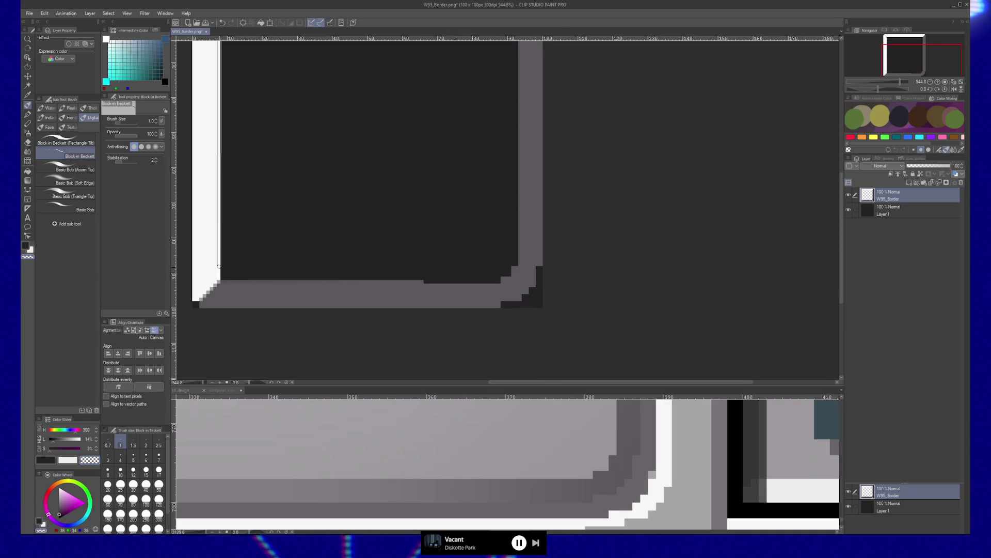
pyautogui.keyDown('shift'); pyautogui.click(219, 281); pyautogui.keyUp('shift')
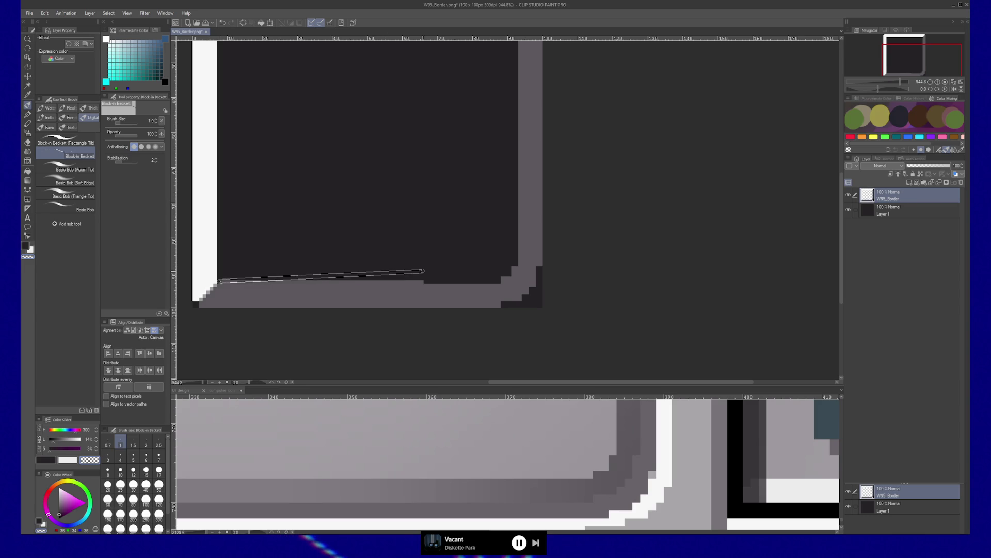
pyautogui.keyDown('shift'); pyautogui.click(428, 282); pyautogui.keyUp('shift')
pyautogui.press('/')
pyautogui.click(475, 292)
pyautogui.scroll(-4, 562, 287)
pyautogui.scroll(-1, 467, 263)
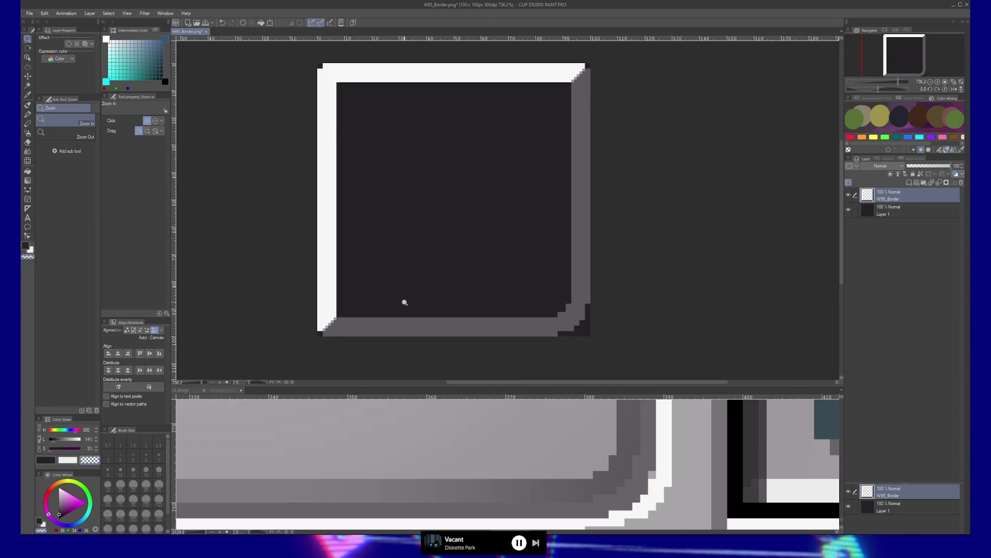
pyautogui.scroll(1, 327, 332)
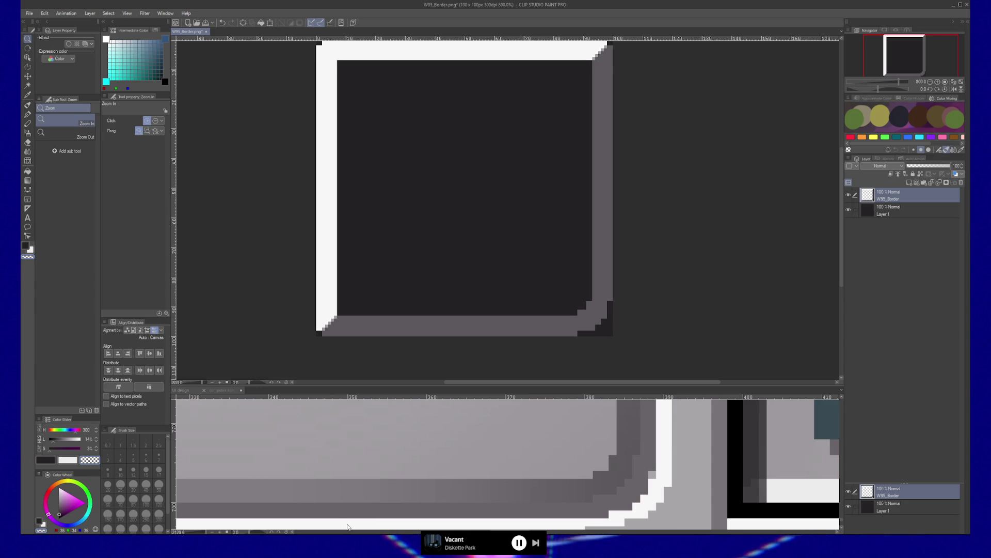
pyautogui.click(355, 464)
pyautogui.hscroll(-10, 459, 476)
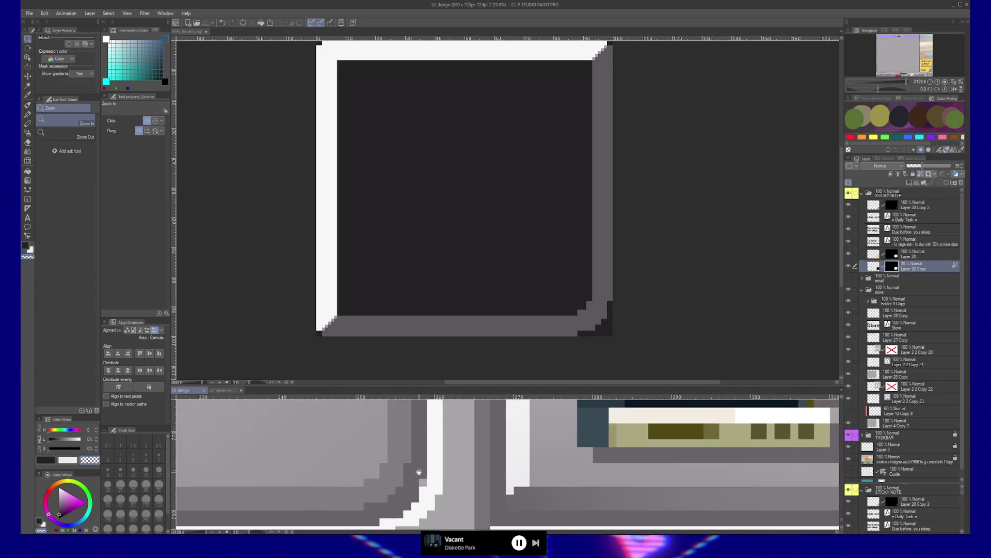
pyautogui.hscroll(5, 457, 469)
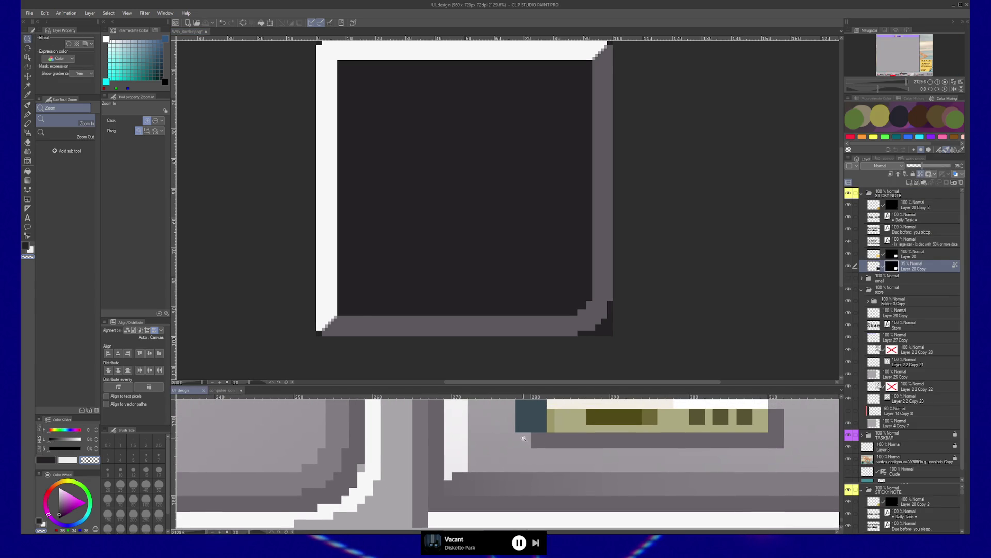
pyautogui.click(321, 331)
pyautogui.click(338, 336)
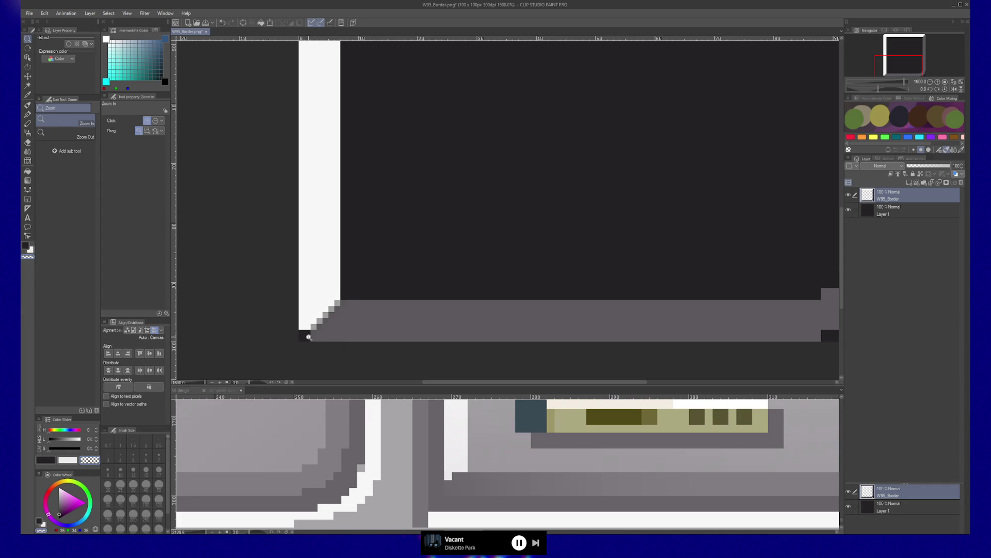
# - With the Block-in brush, darken one stair-step pixel each at the bottom-left and bottom-right corners
pyautogui.press('b')
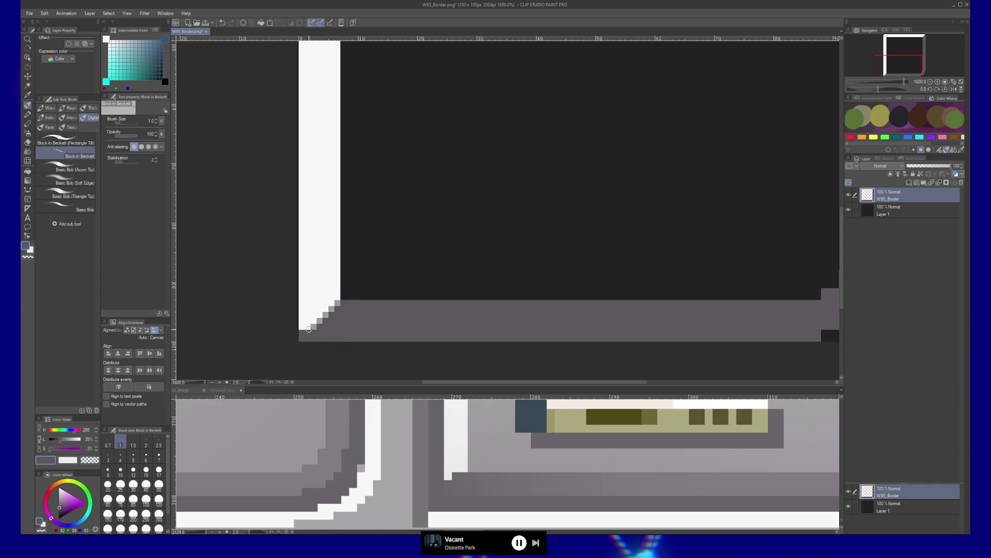
pyautogui.click(319, 320)
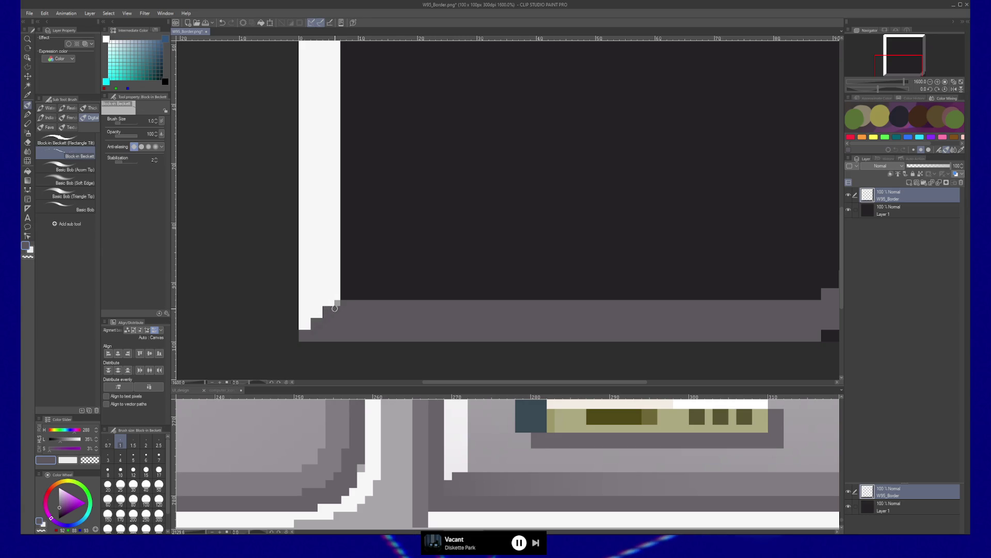
pyautogui.moveTo(495, 335); pyautogui.dragTo(366, 334)
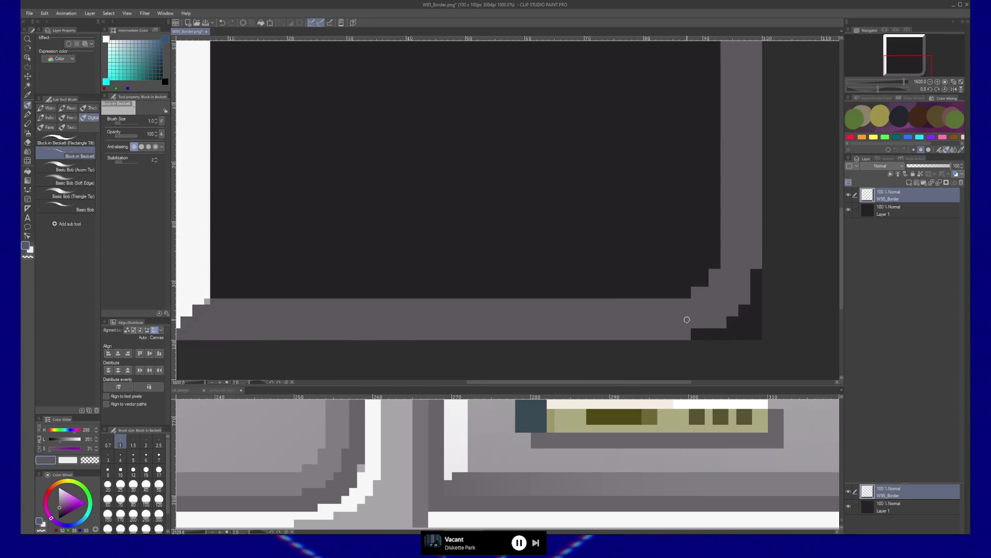
pyautogui.moveTo(650, 430)
pyautogui.mouseDown()
pyautogui.moveTo(575, 471)
pyautogui.moveTo(336, 475)
pyautogui.mouseUp()
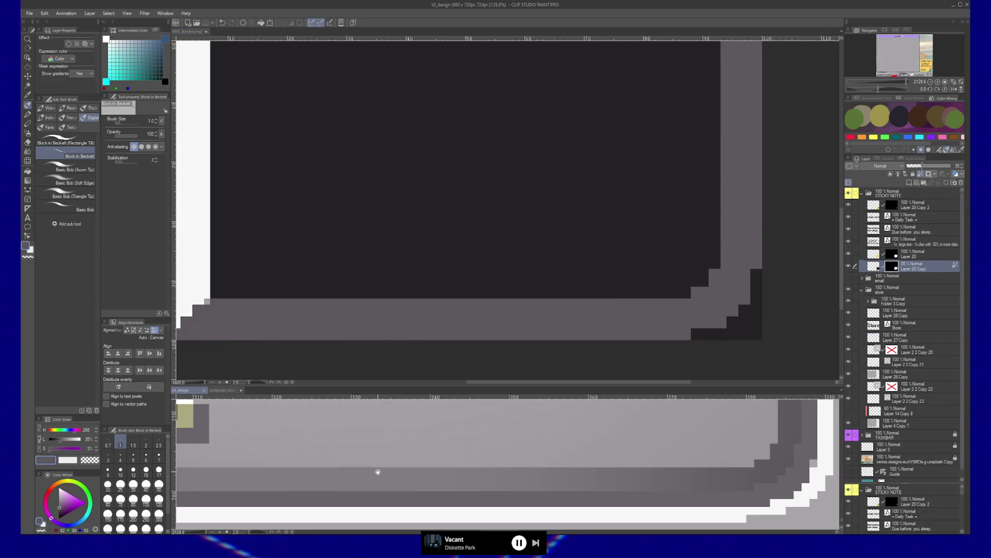
pyautogui.moveTo(689, 292)
pyautogui.mouseDown()
pyautogui.moveTo(672, 307)
pyautogui.moveTo(679, 325)
pyautogui.mouseUp()
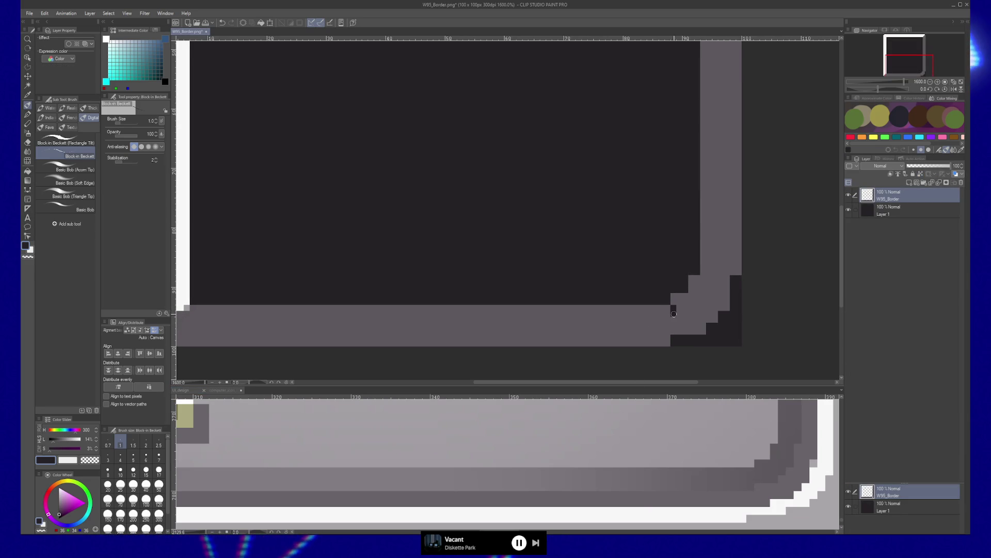
pyautogui.click(685, 331)
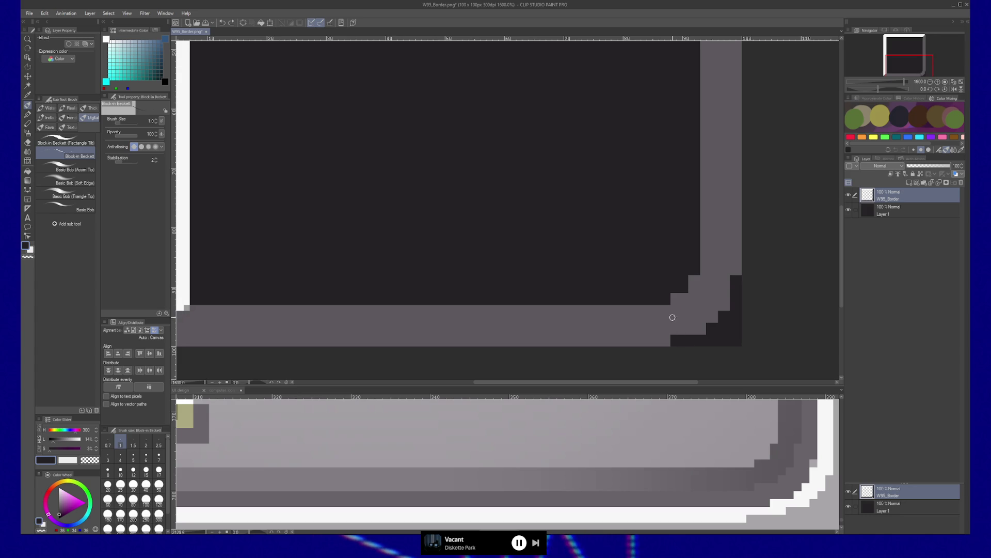
pyautogui.hscroll(-5, 527, 334)
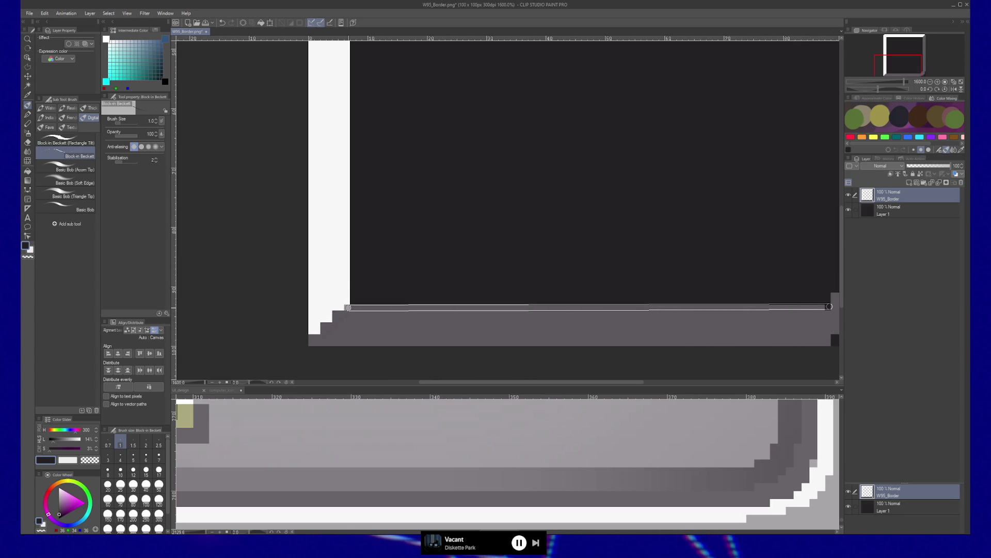
pyautogui.hscroll(5, 561, 306)
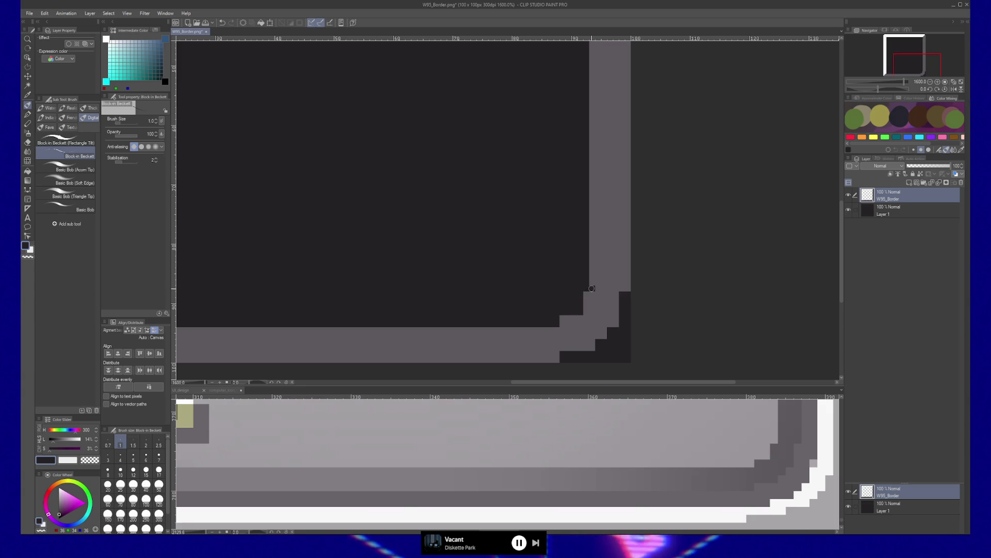
# - Draw dark one-pixel lines along the inner edges of the top and left white bars
pyautogui.scroll(4, 567, 160)
pyautogui.scroll(3, 567, 160)
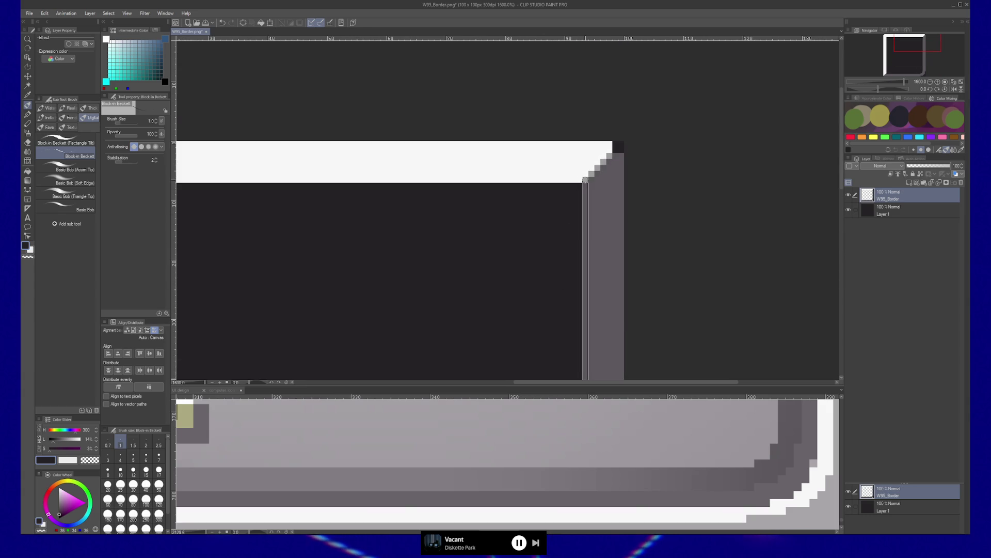
pyautogui.hscroll(-5, 690, 194)
pyautogui.hscroll(-3, 690, 193)
pyautogui.moveTo(367, 149); pyautogui.dragTo(837, 150)
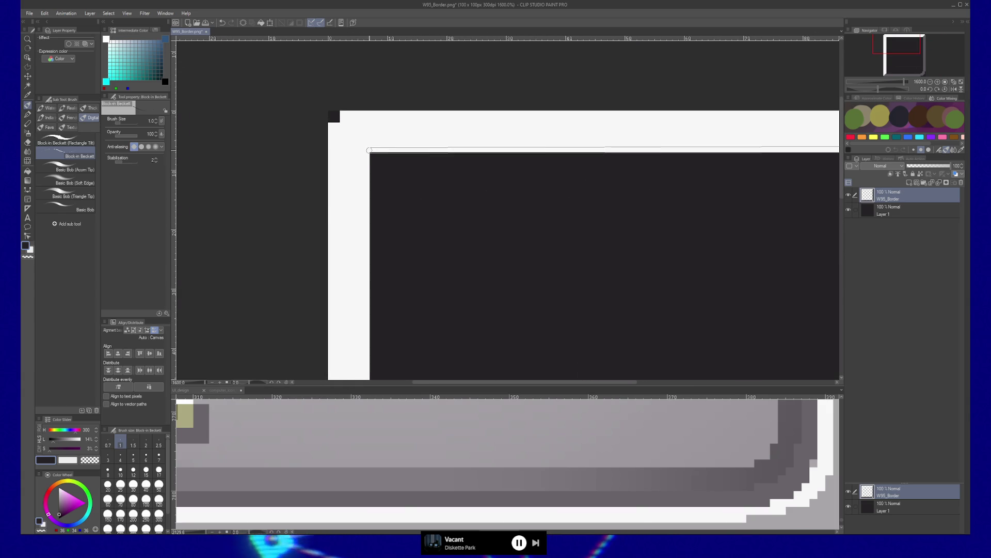
pyautogui.scroll(-8, 439, 254)
pyautogui.keyDown('shift'); pyautogui.click(385, 254); pyautogui.keyUp('shift')
pyautogui.keyDown('shift'); pyautogui.click(384, 251); pyautogui.keyUp('shift')
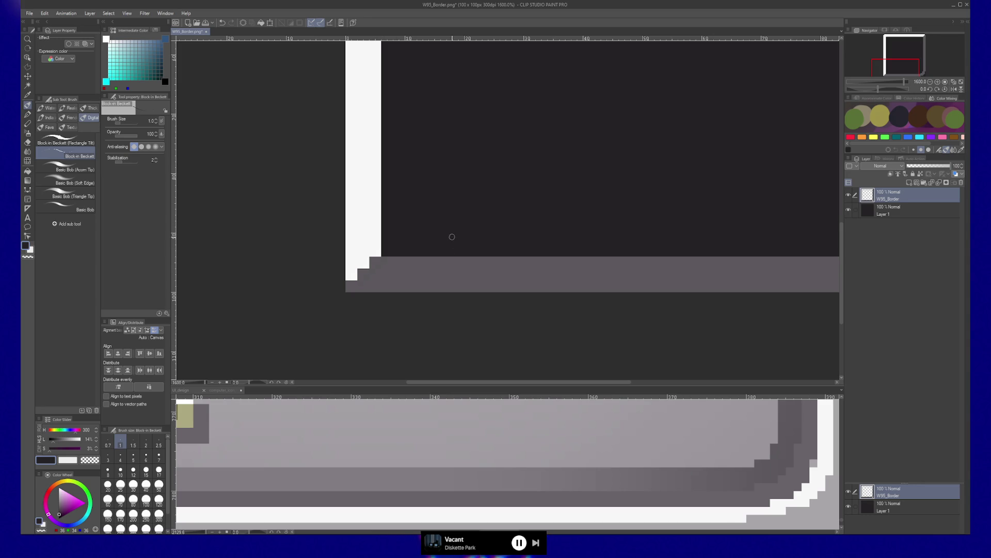
# - Pick up the border's mid-grey colour from the top-right area
pyautogui.hscroll(3, 450, 230)
pyautogui.hscroll(2, 441, 252)
pyautogui.hscroll(-2, 445, 259)
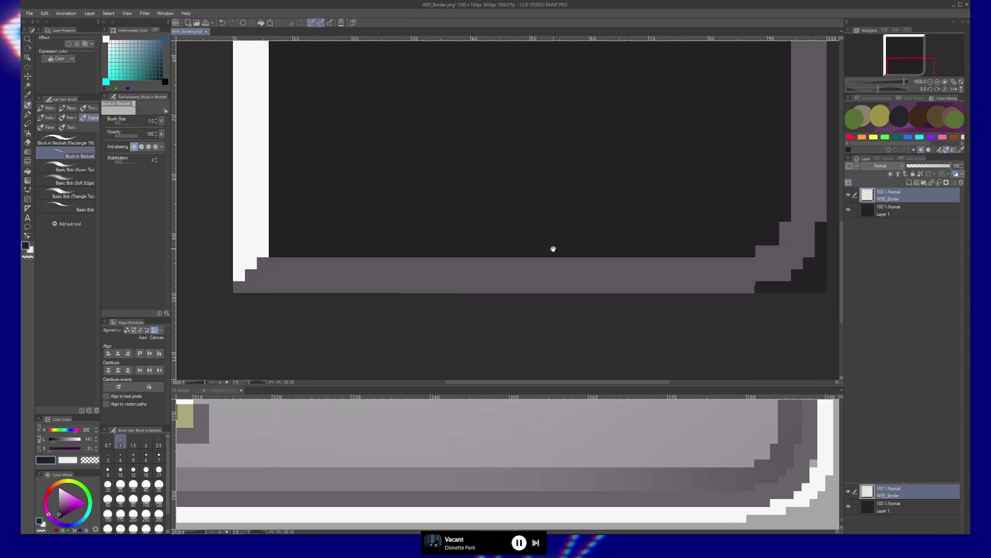
pyautogui.scroll(10, 573, 243)
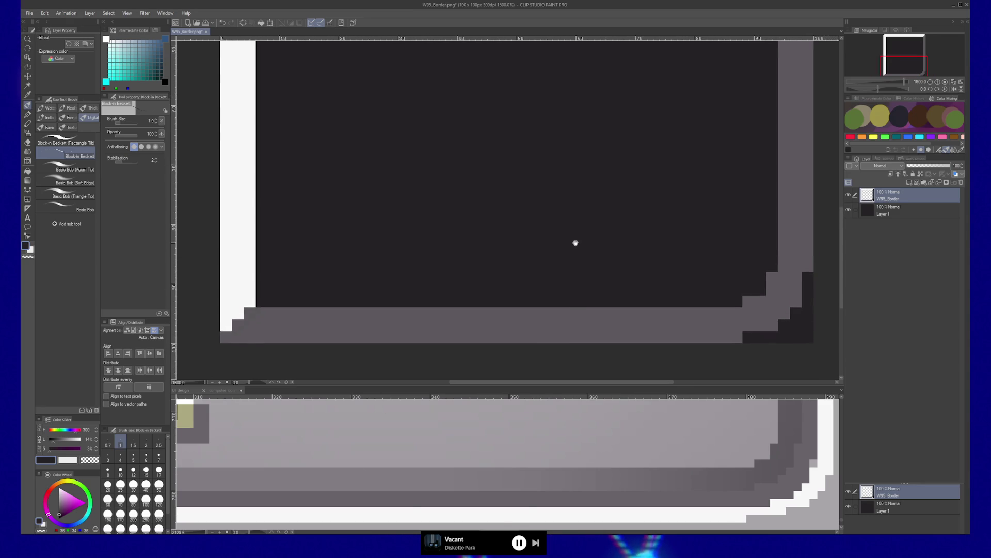
pyautogui.scroll(5, 496, 354)
pyautogui.hscroll(2, 496, 354)
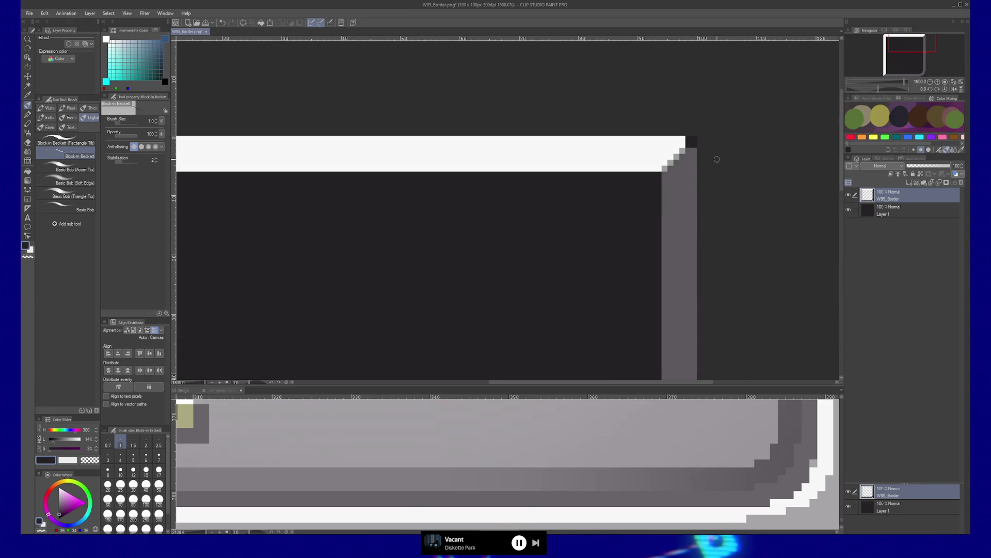
pyautogui.keyDown('alt'); pyautogui.click(676, 171); pyautogui.keyUp('alt')
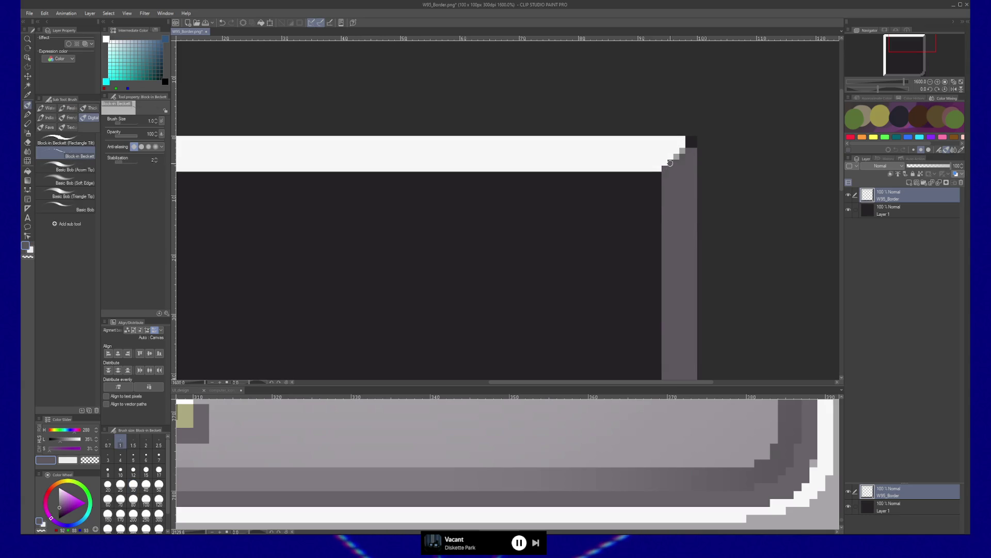
# - Paint white stair steps into the bottom-left inner corner, then resample the border grey
pyautogui.hscroll(-3, 671, 196)
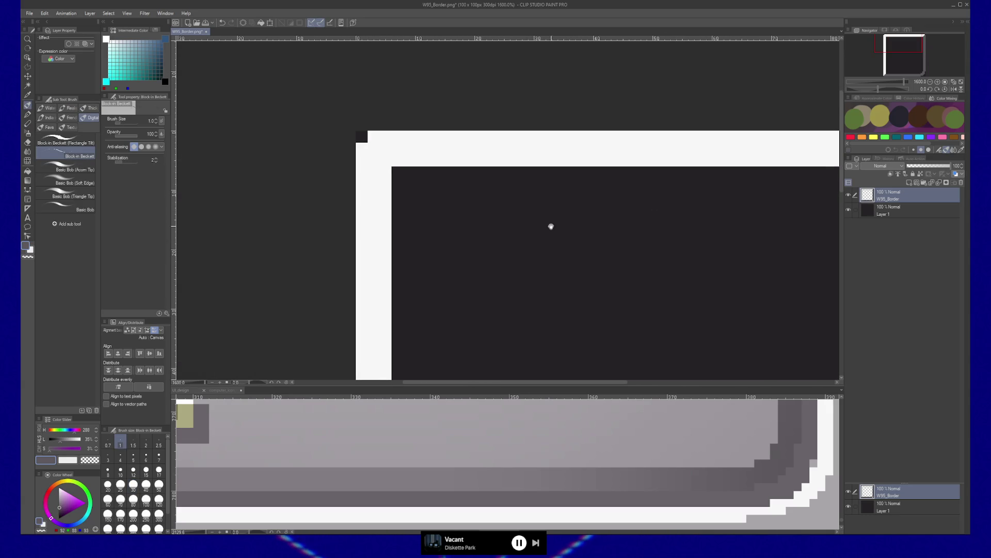
pyautogui.scroll(-8, 373, 150)
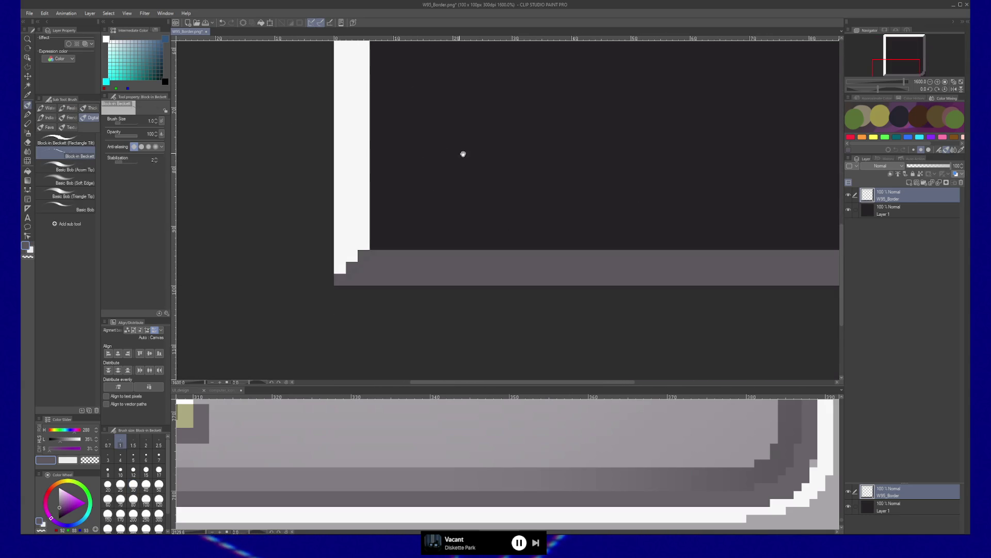
pyautogui.hscroll(5, 530, 122)
pyautogui.scroll(6, 471, 212)
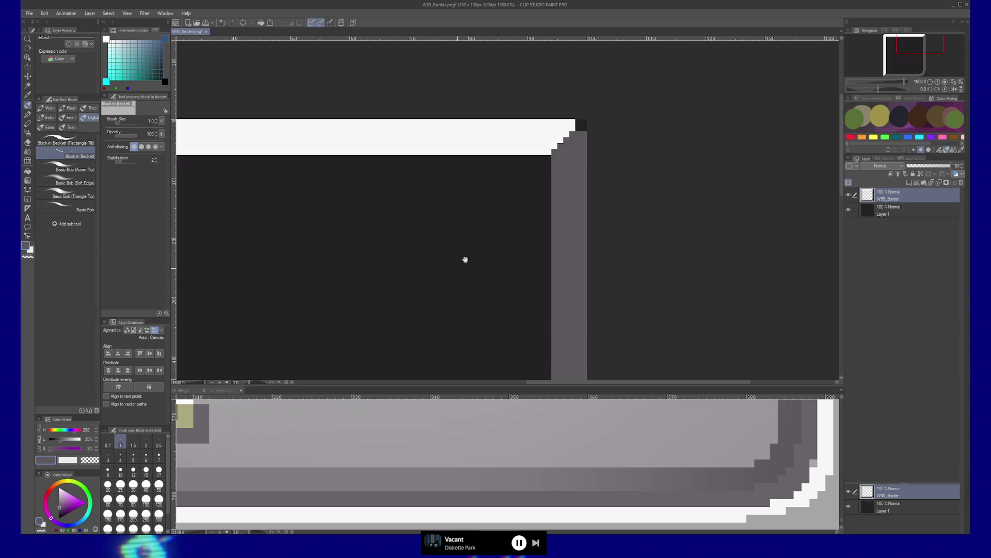
pyautogui.hscroll(-4, 491, 195)
pyautogui.scroll(-8, 491, 195)
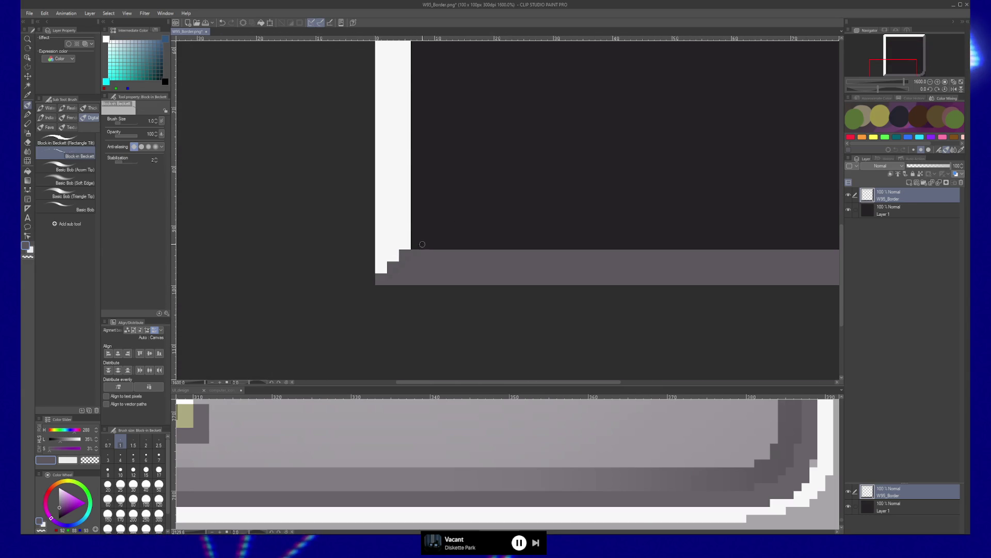
pyautogui.keyDown('alt'); pyautogui.click(406, 243); pyautogui.keyUp('alt')
pyautogui.moveTo(407, 243); pyautogui.dragTo(378, 274)
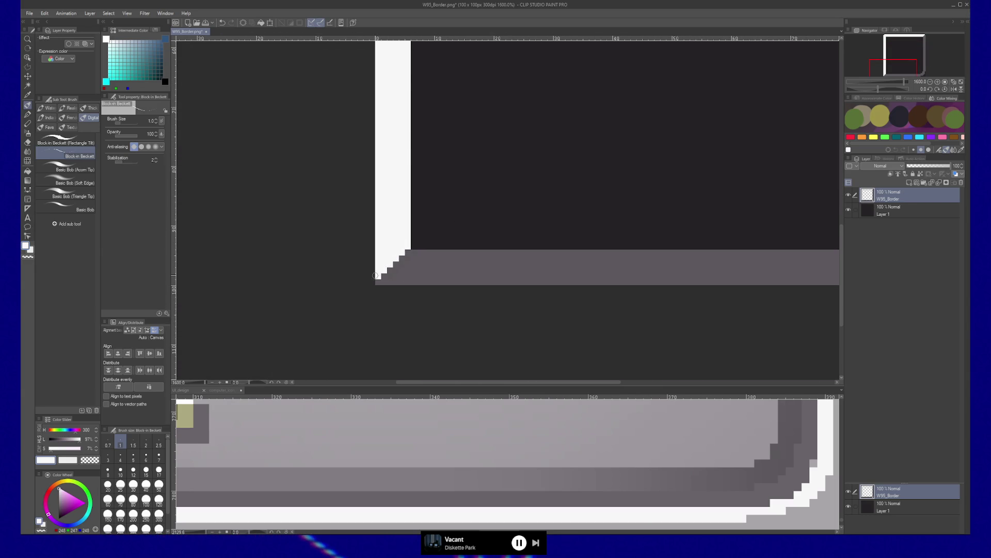
pyautogui.hscroll(6, 654, 212)
pyautogui.keyDown('alt'); pyautogui.click(515, 268); pyautogui.keyUp('alt')
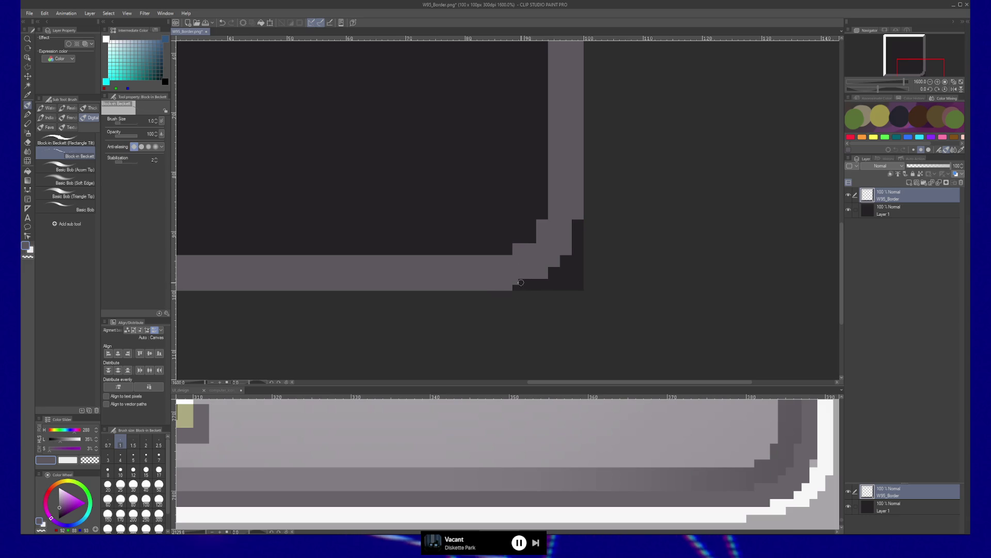
# - Hide Layer 1's dark background, then zoom in and centre the bordered square
pyautogui.scroll(-3, 448, 271)
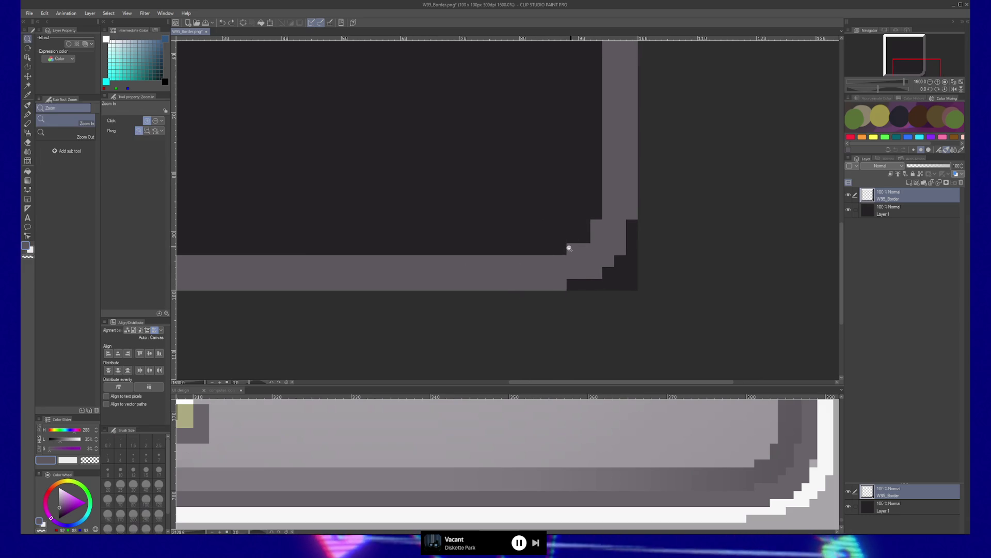
pyautogui.scroll(-3, 530, 253)
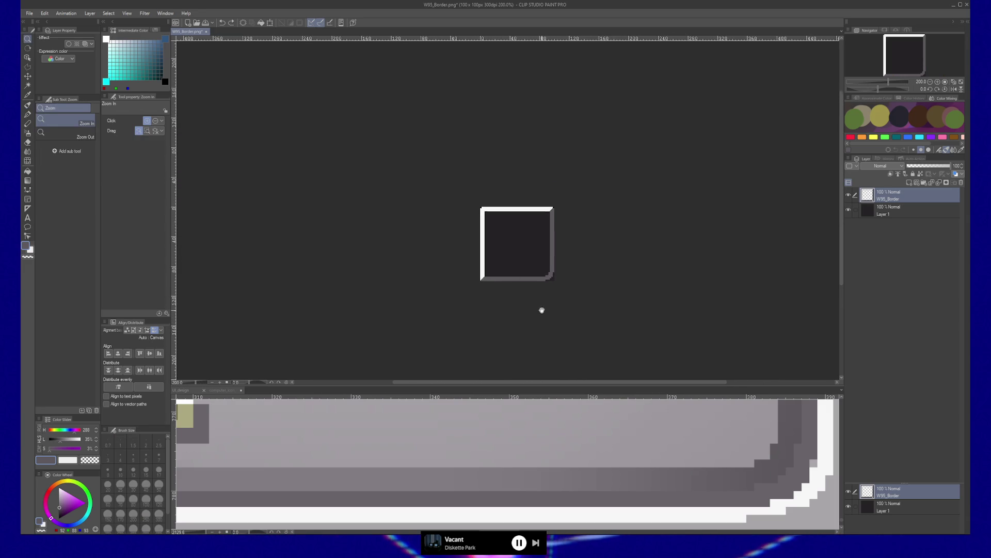
pyautogui.click(521, 259)
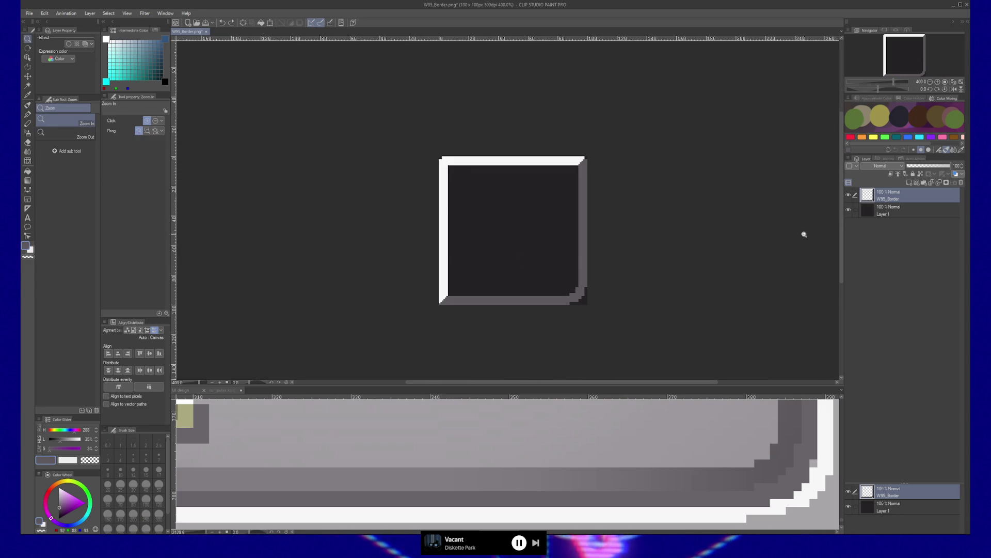
pyautogui.click(849, 211)
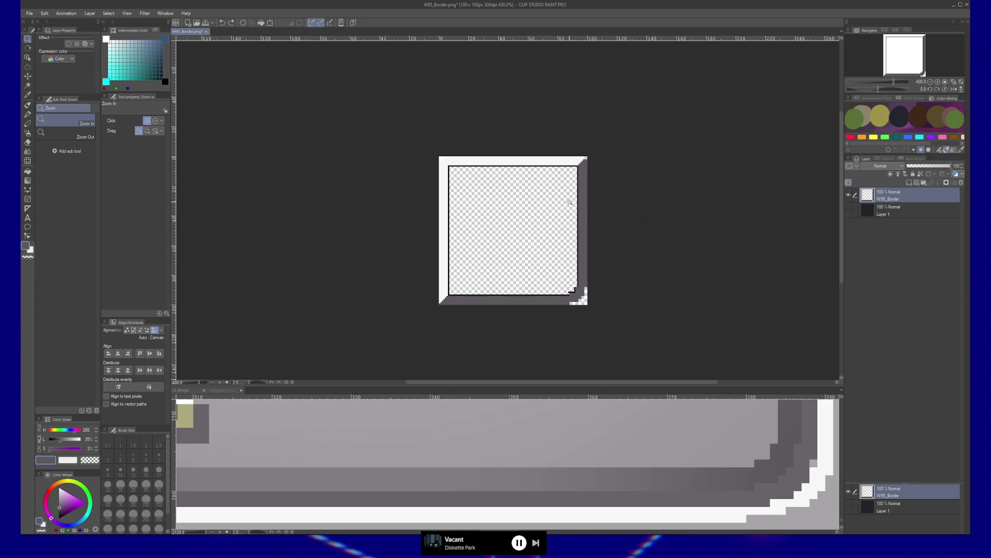
pyautogui.click(570, 202)
pyautogui.moveTo(588, 257); pyautogui.dragTo(604, 199)
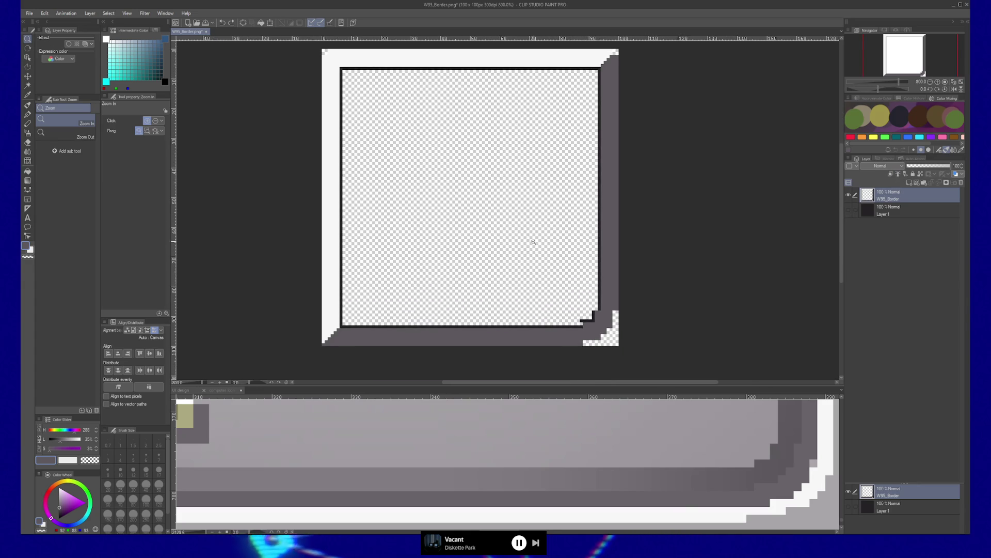
# - Set the Block-in brush to transparent and stroke over the frame's black inner outline to erase it
pyautogui.press('b')
pyautogui.press('c')
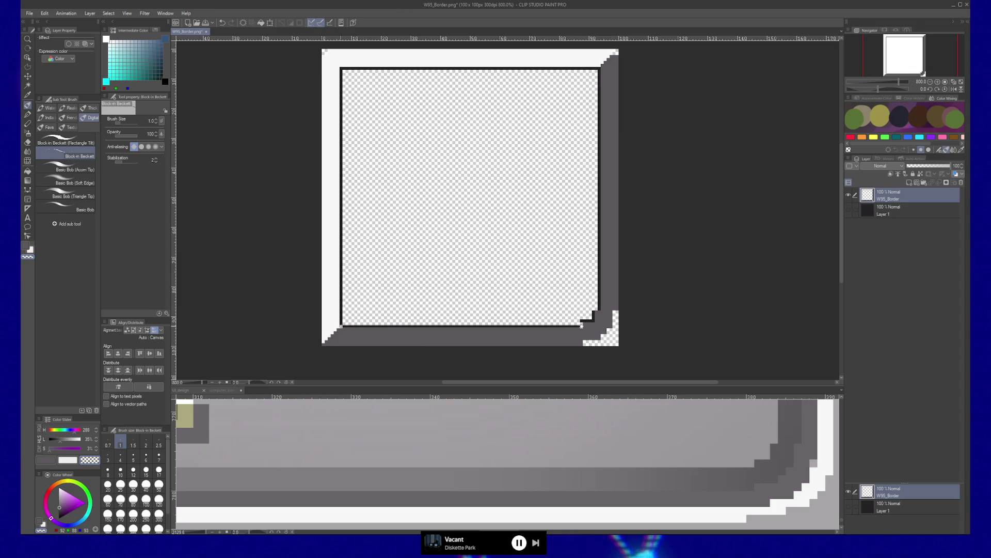
pyautogui.moveTo(341, 68)
pyautogui.mouseDown()
pyautogui.moveTo(599, 68)
pyautogui.moveTo(598, 309)
pyautogui.mouseUp()
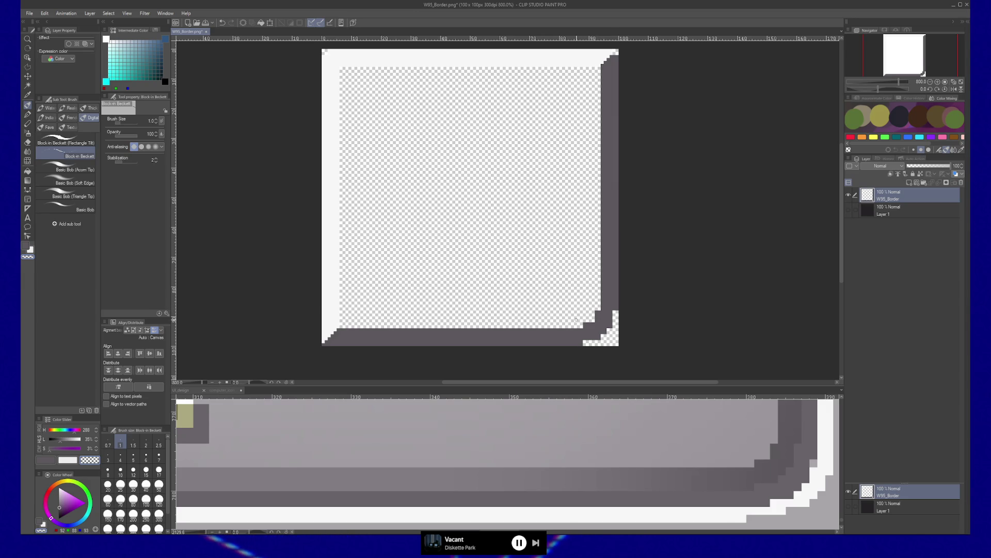
pyautogui.moveTo(525, 281); pyautogui.dragTo(532, 296)
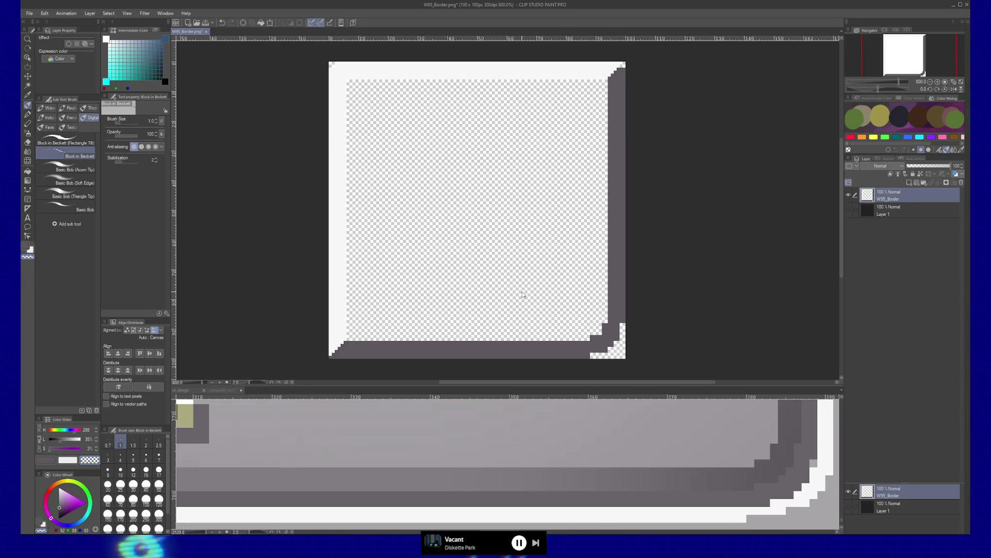
# - Save as W95_Border.png, replacing the existing file and accepting the flattened layers
pyautogui.hotkey('ctrl', 'shift', 's')
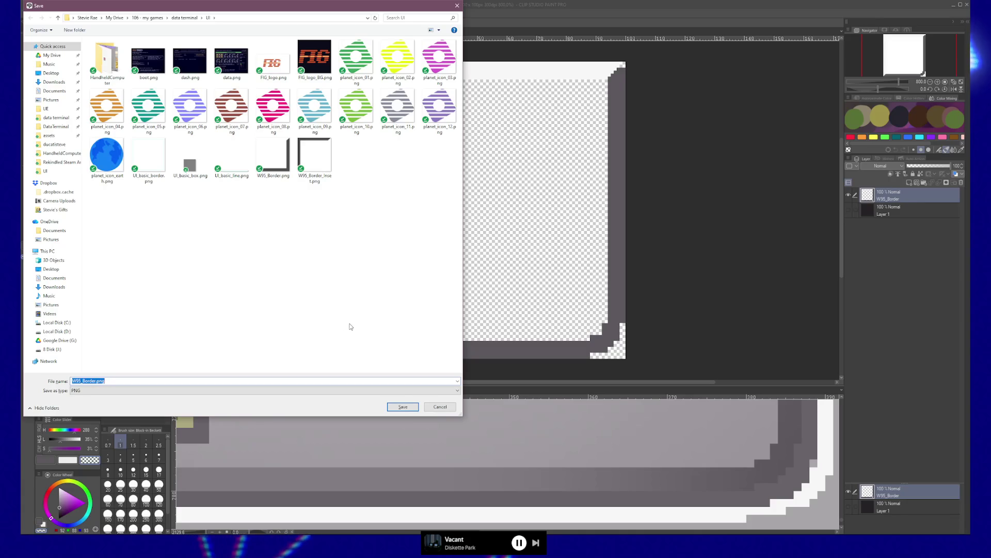
pyautogui.click(272, 155)
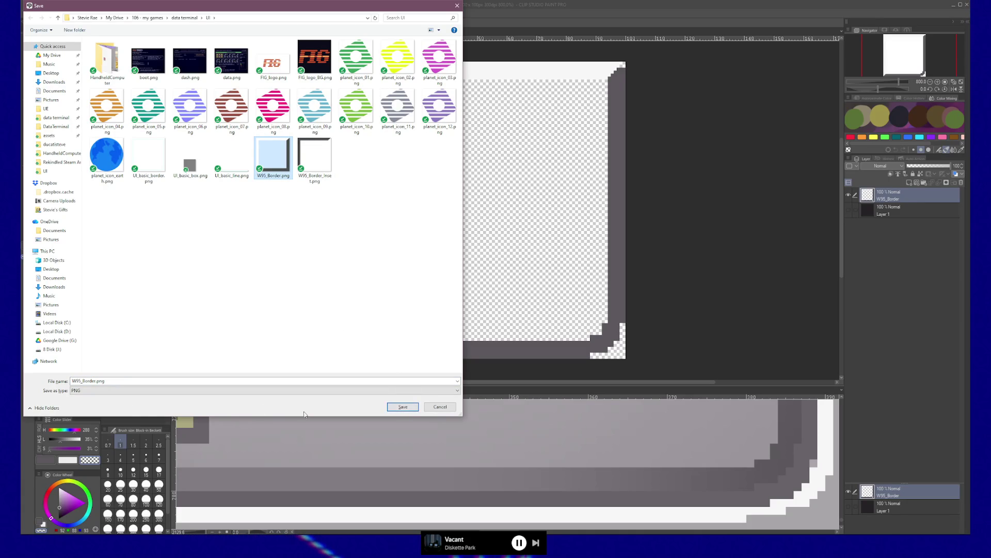
pyautogui.click(403, 406)
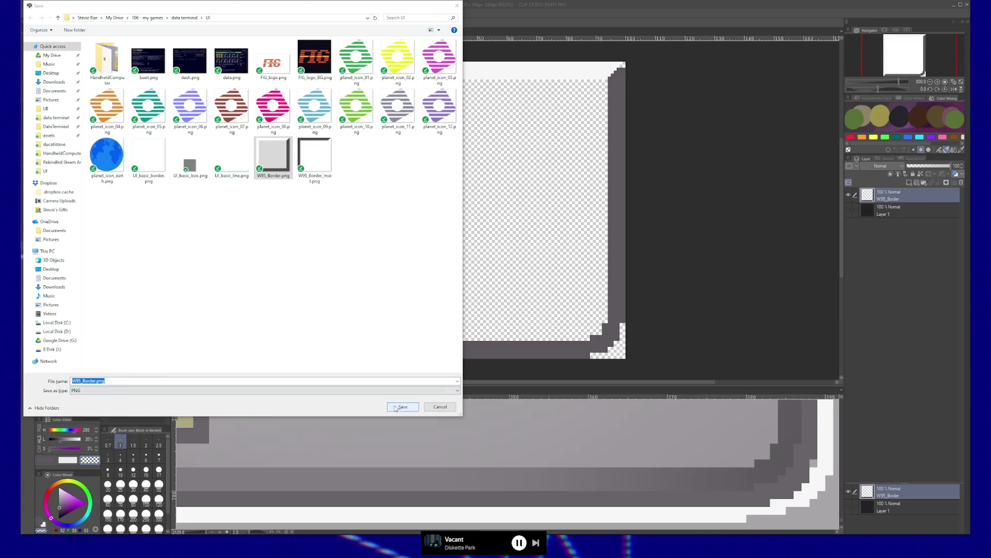
pyautogui.click(520, 273)
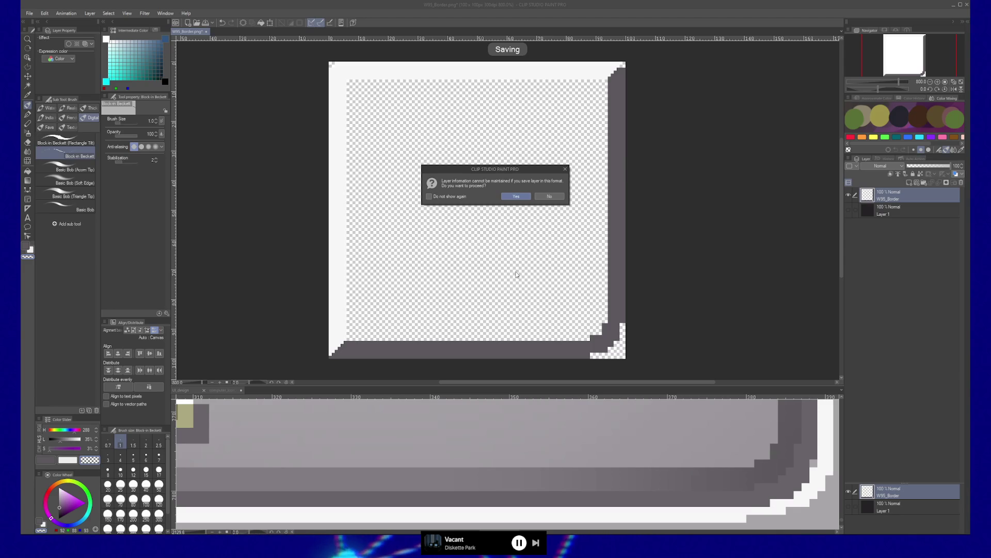
pyautogui.click(516, 196)
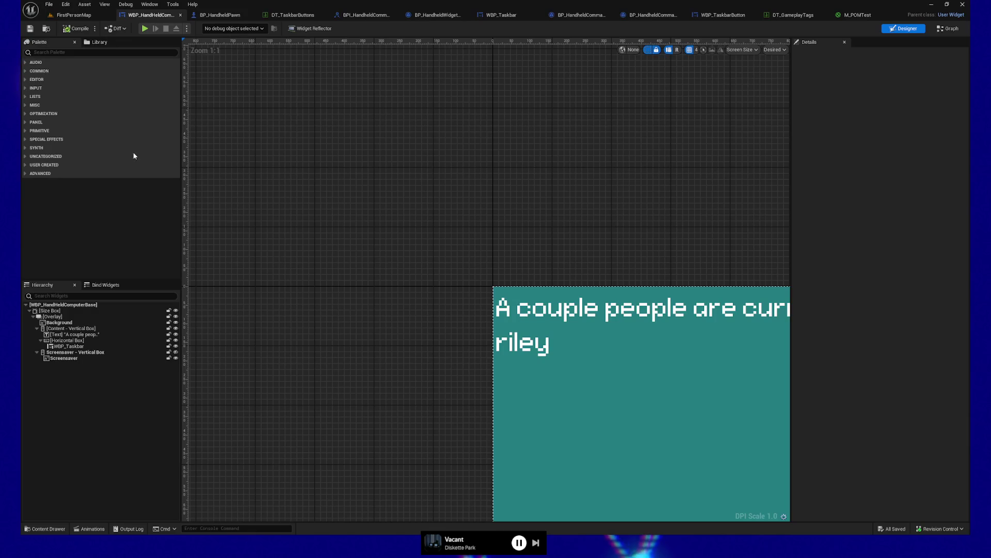
# - Switch to the WBP_TaskbarButton widget and select its ButtonBorder element
pyautogui.click(55, 529)
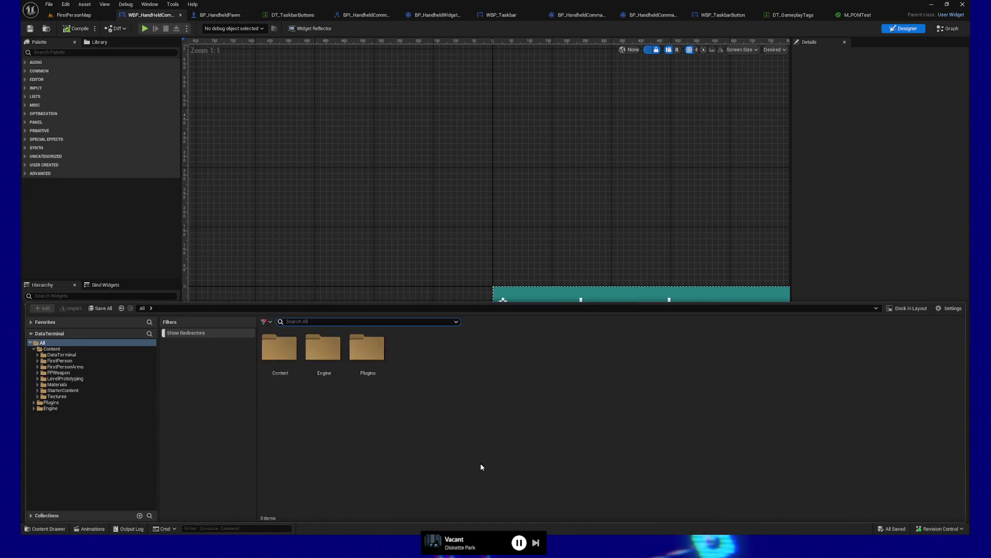
pyautogui.click(403, 243)
pyautogui.click(587, 404)
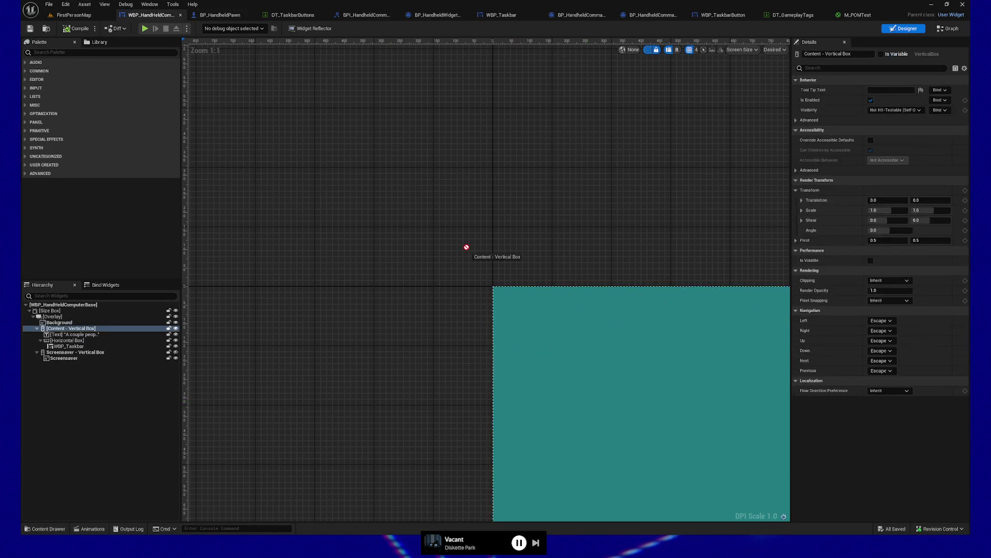
pyautogui.moveTo(583, 335); pyautogui.dragTo(491, 177)
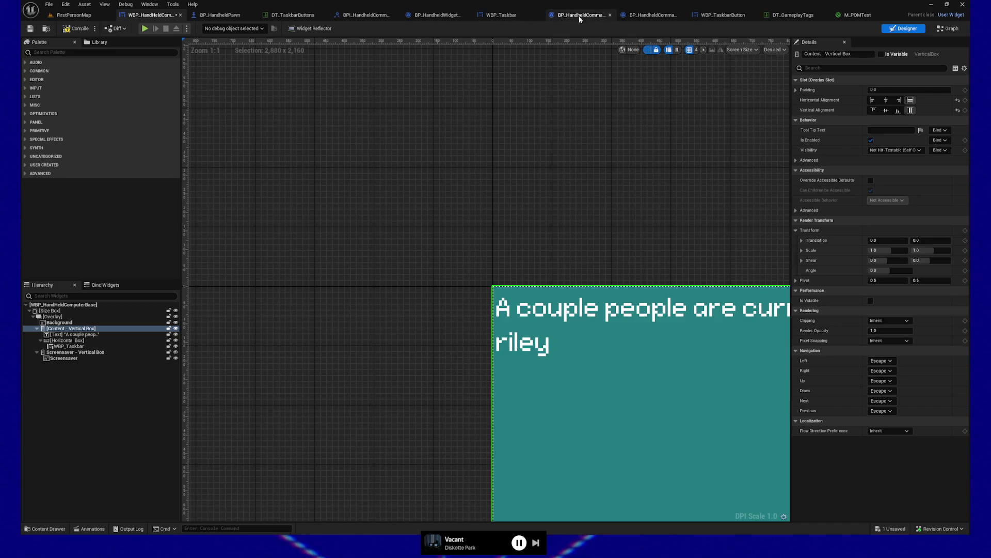
pyautogui.click(716, 18)
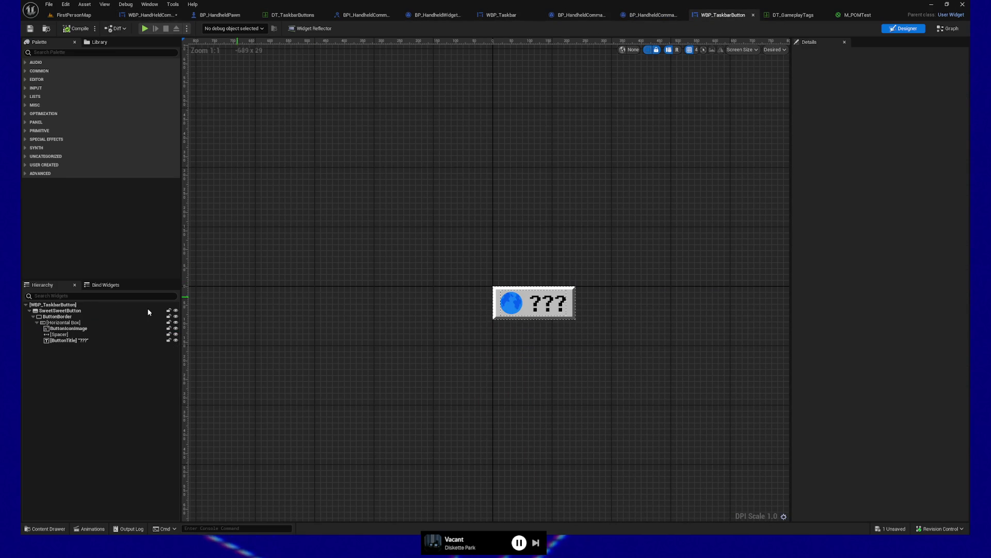
pyautogui.click(69, 340)
pyautogui.click(57, 316)
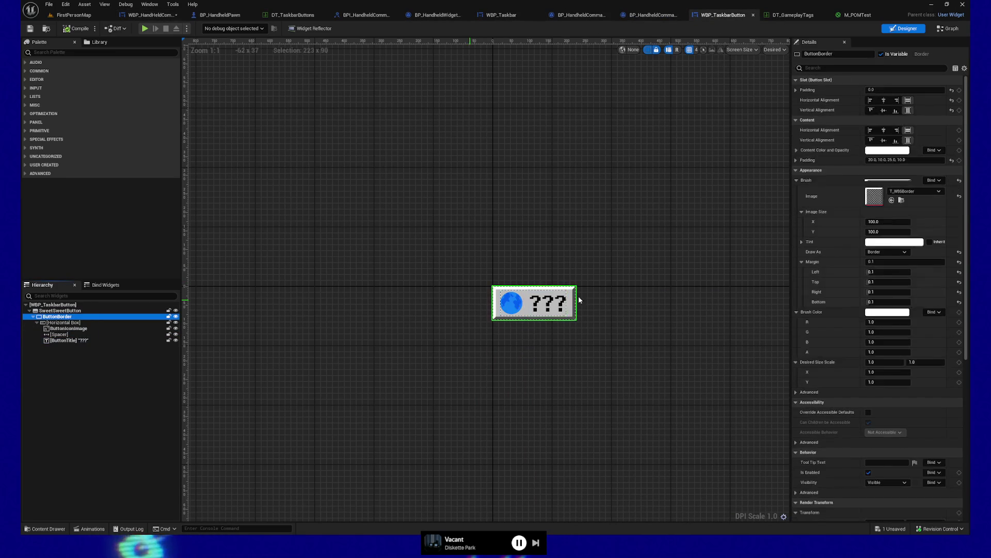
# - Reimport the T_W95Border texture from the edited image file
pyautogui.click(901, 200)
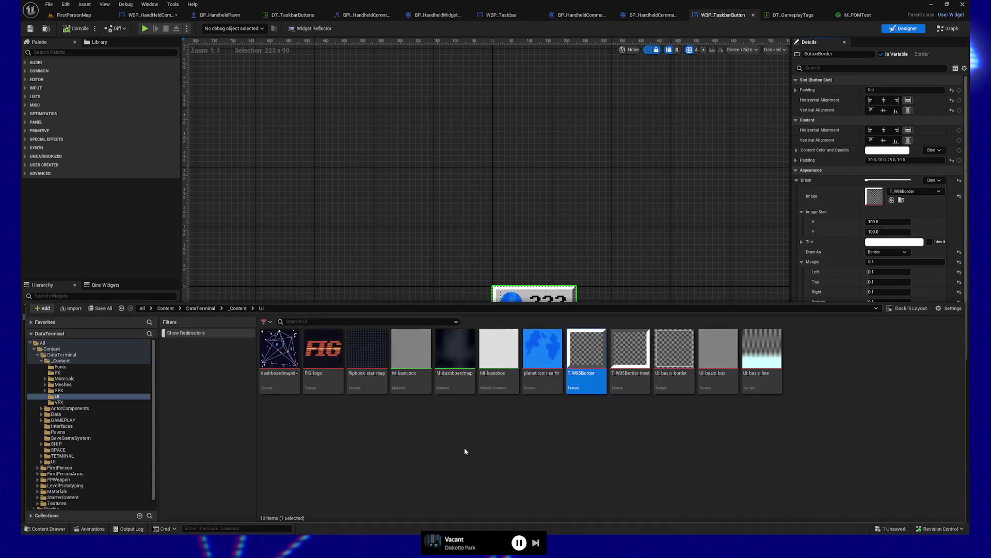
pyautogui.rightClick(566, 373)
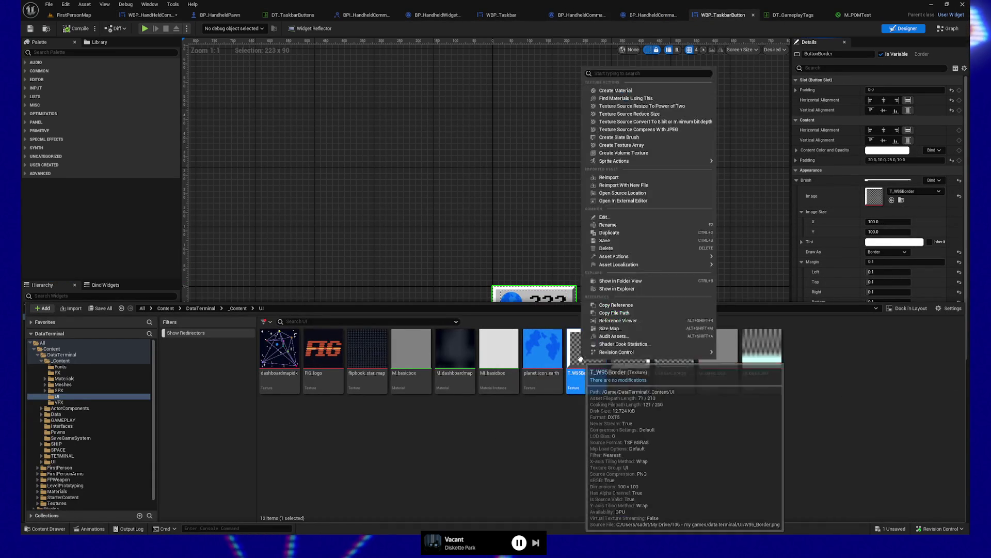
pyautogui.click(660, 181)
pyautogui.click(611, 237)
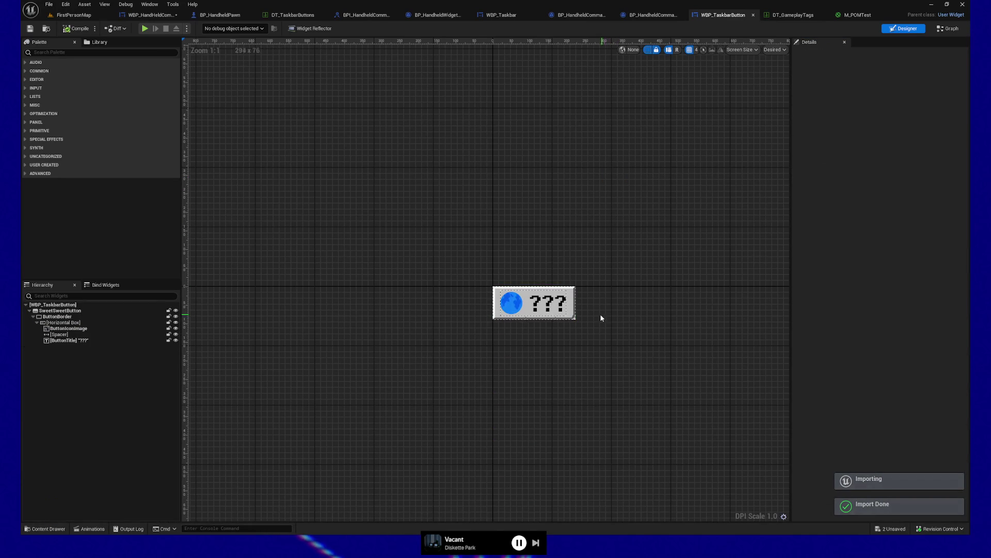
# - Change ButtonBorder's Brush Margin from 0.1 to 0.2, save WBP_TaskbarButton, and launch a standalone preview
pyautogui.scroll(4, 581, 319)
pyautogui.scroll(2, 563, 326)
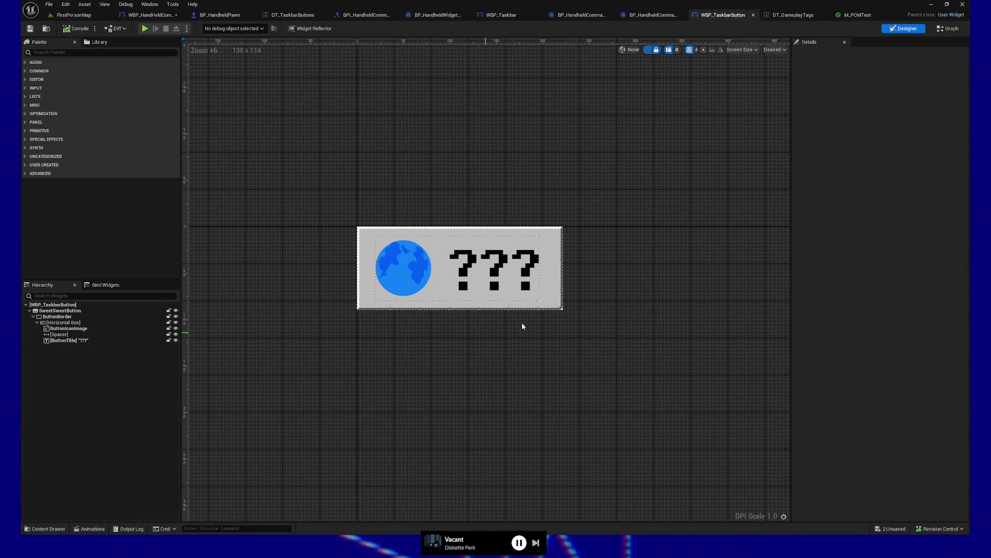
pyautogui.scroll(9, 579, 293)
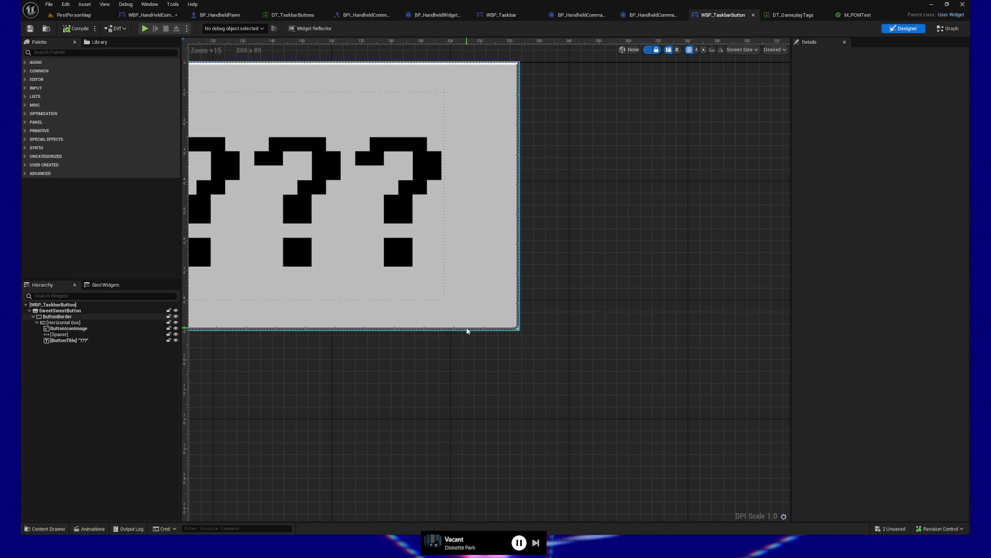
pyautogui.scroll(-5, 467, 331)
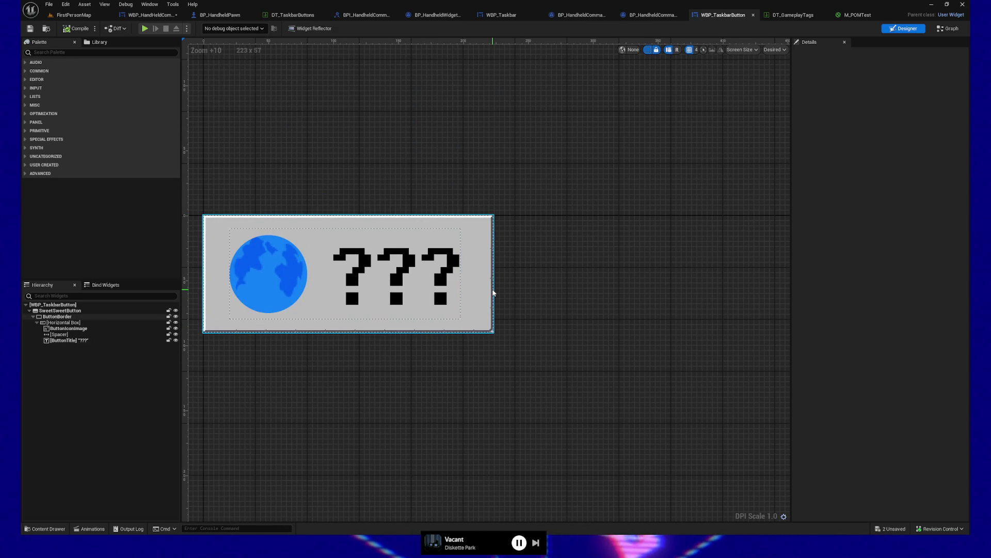
pyautogui.click(491, 289)
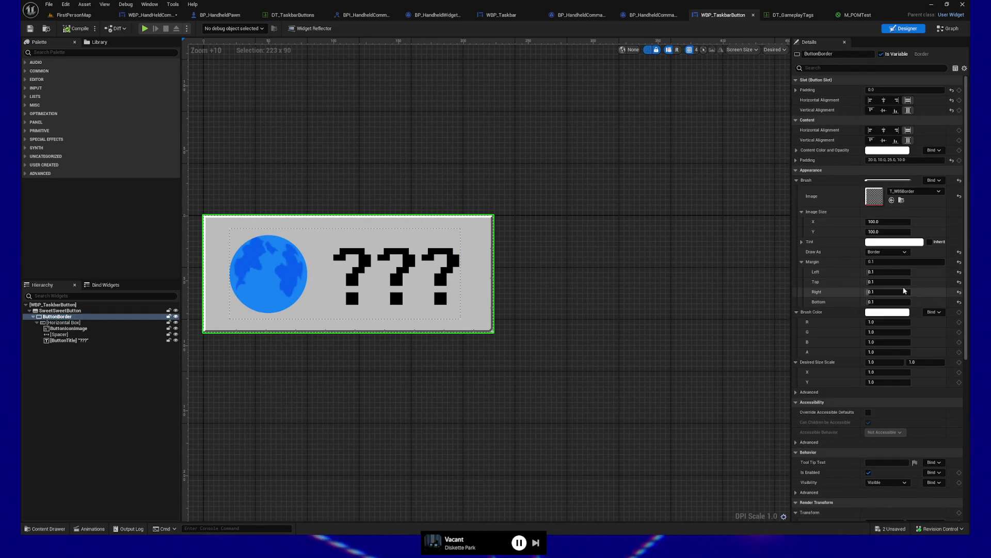
pyautogui.click(890, 260)
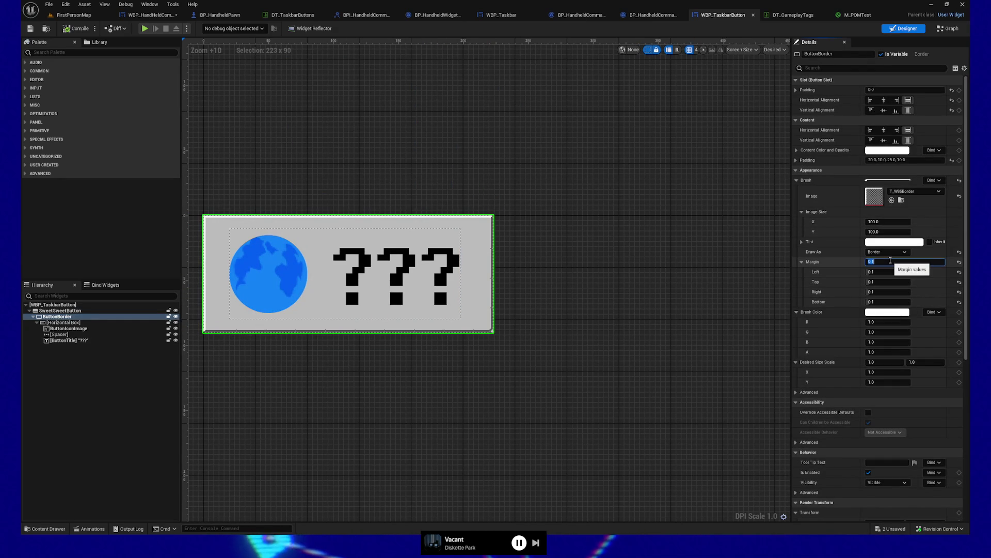
pyautogui.write('-')
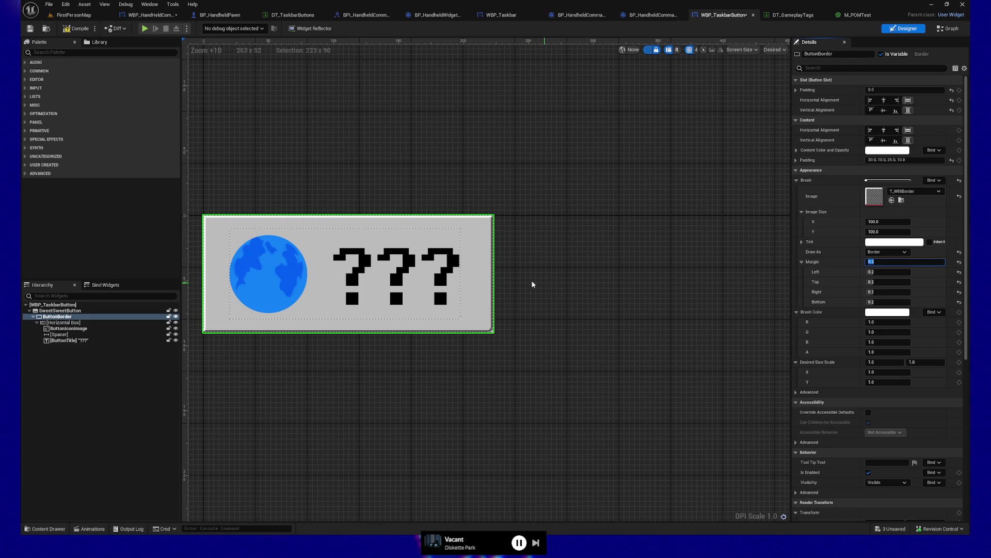
pyautogui.click(30, 29)
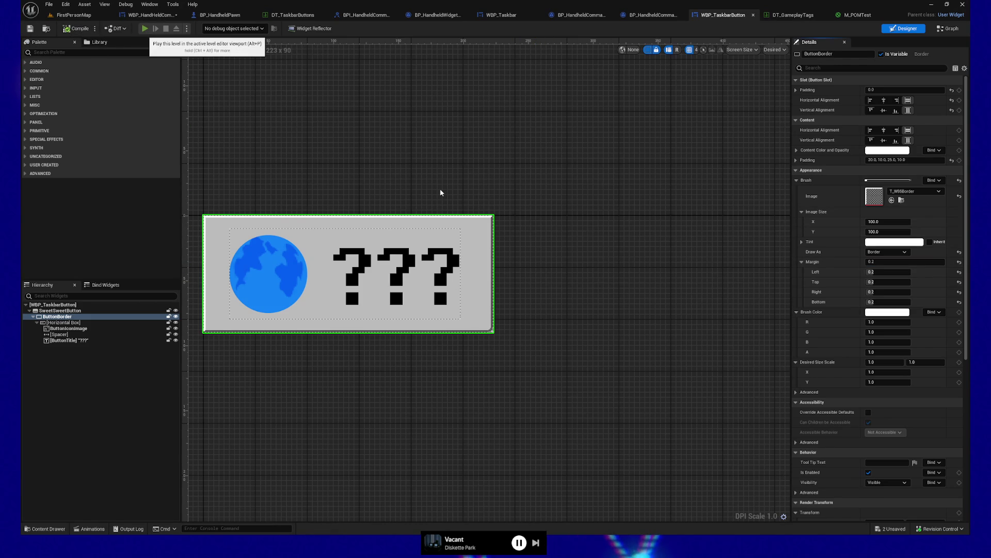
pyautogui.hotkey('alt', 'p')
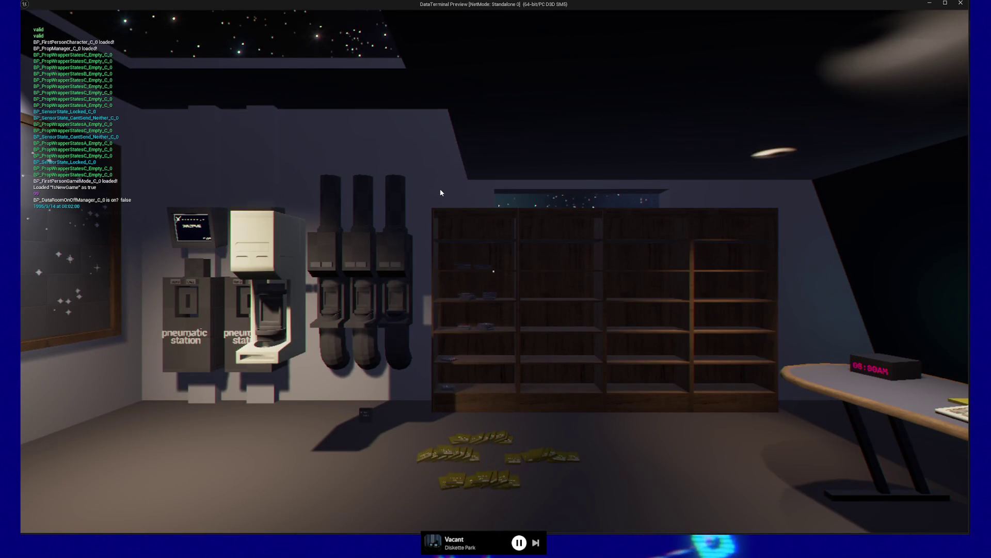
pyautogui.click(440, 188)
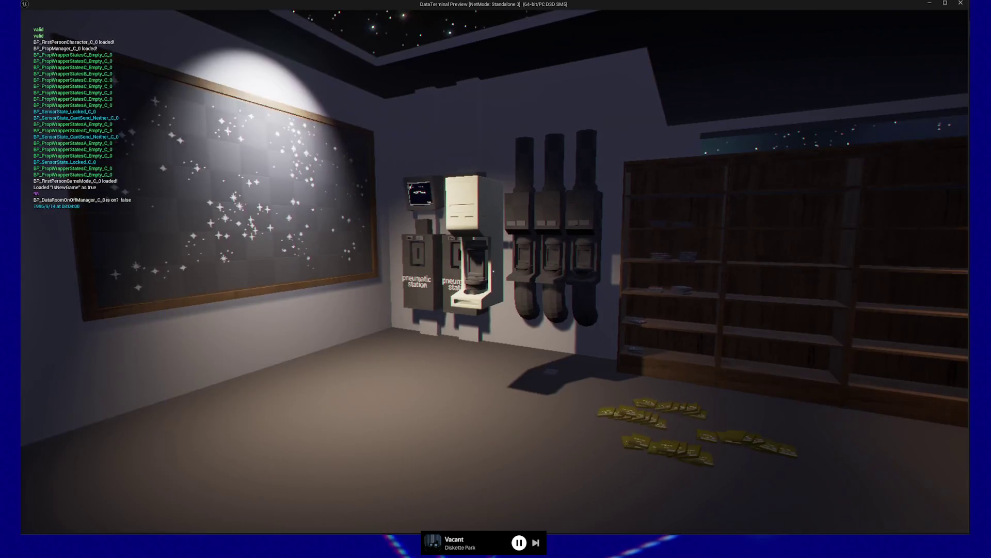
pyautogui.press('e')
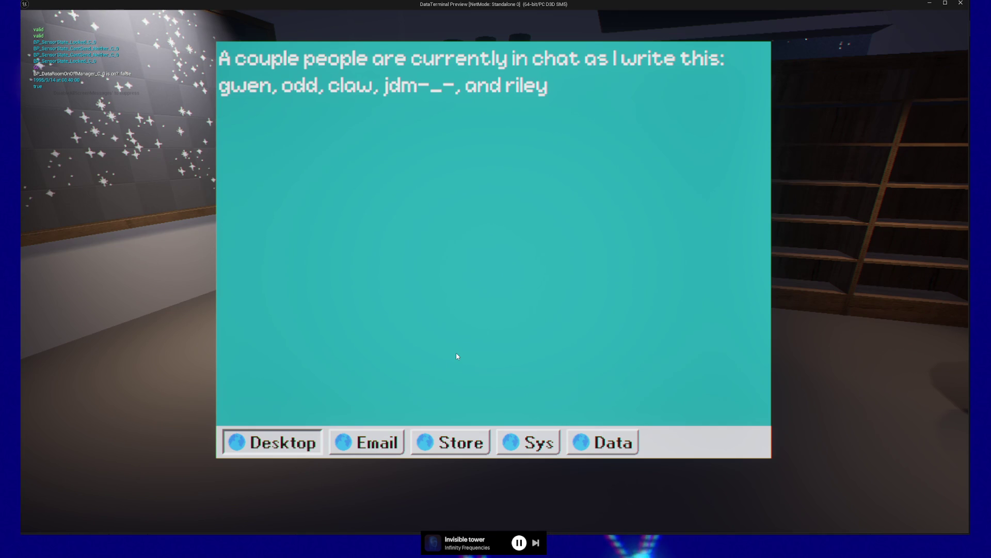
pyautogui.press('Escape')
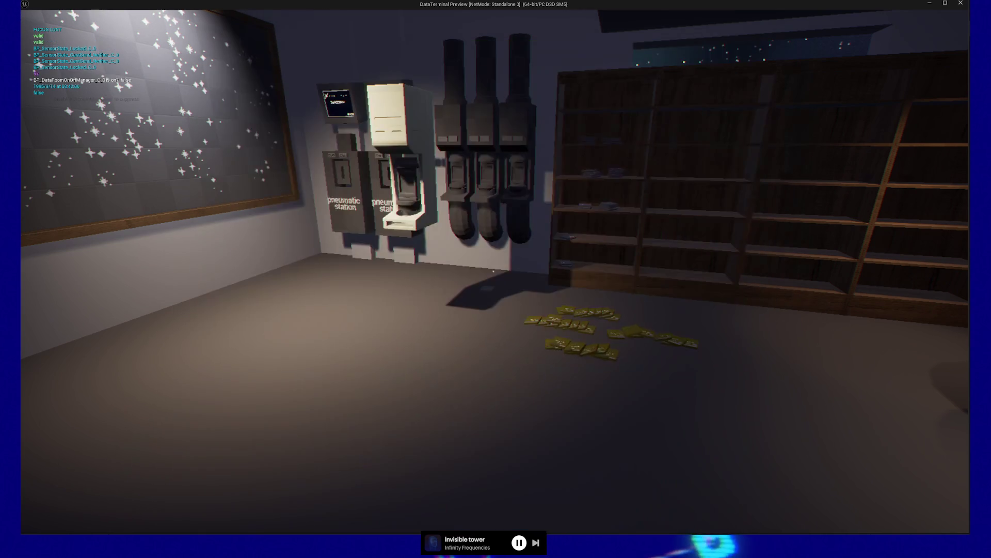
pyautogui.press('Escape')
pyautogui.click(510, 425)
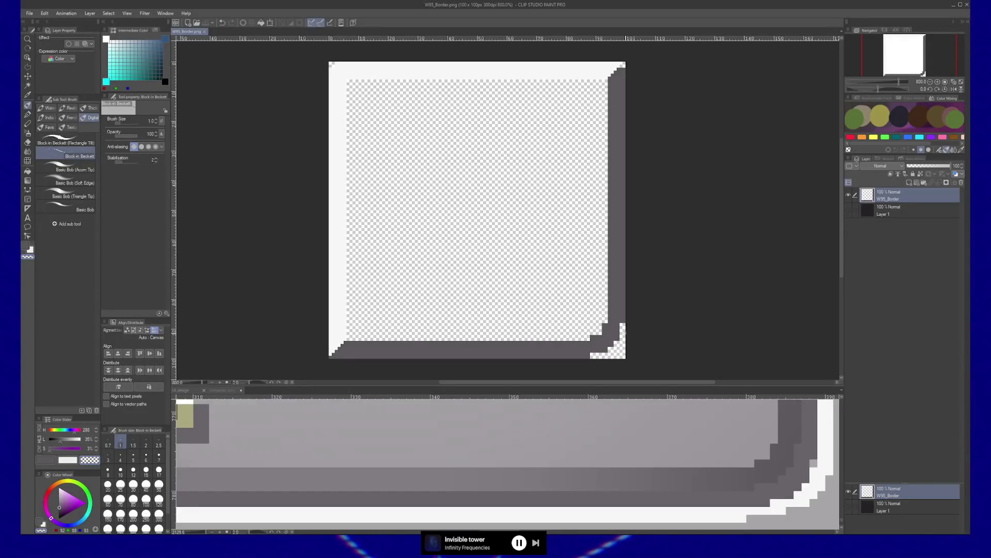
# - Draw straight inner border lines: dark grey along the bottom and right, white down the left
pyautogui.press('c')
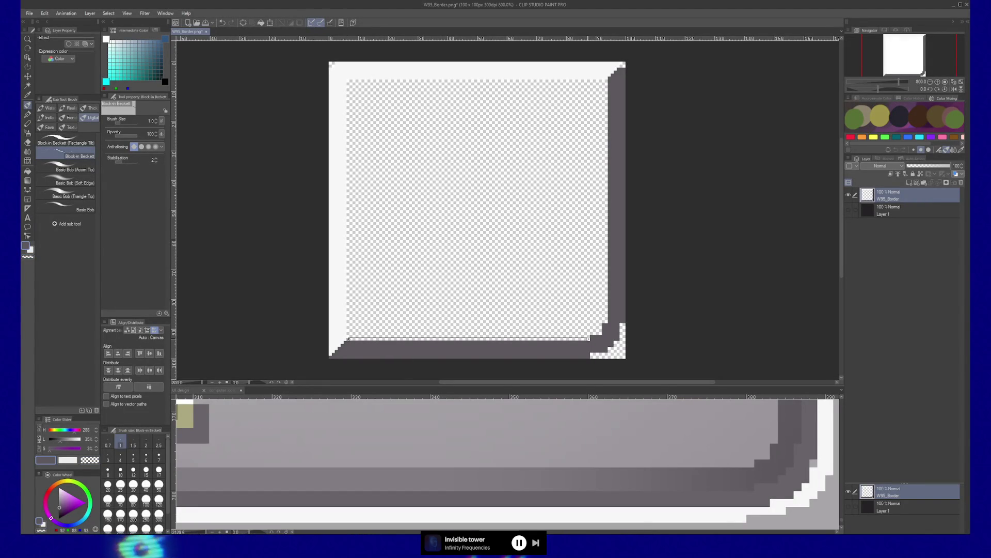
pyautogui.keyDown('shift'); pyautogui.click(589, 338); pyautogui.keyUp('shift')
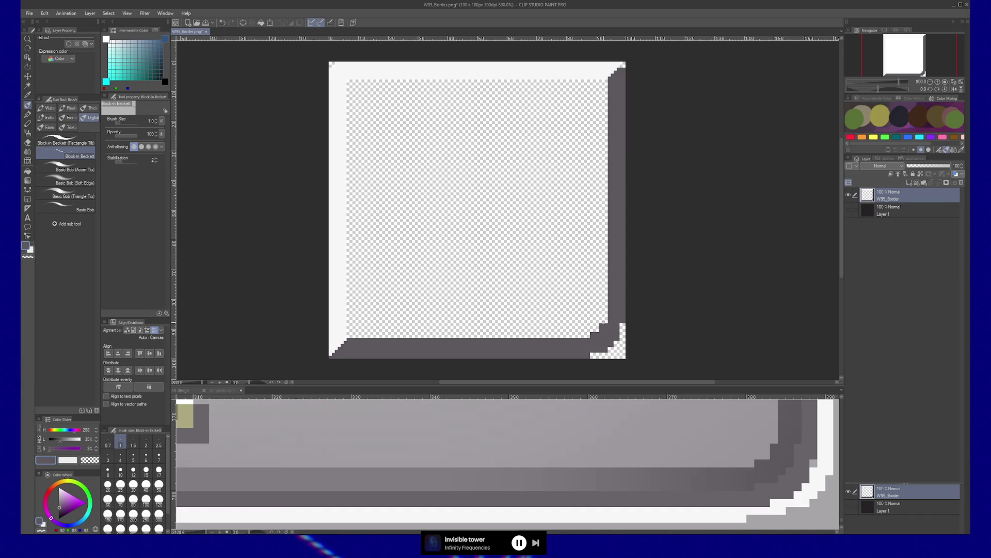
pyautogui.moveTo(606, 321)
pyautogui.mouseDown()
pyautogui.moveTo(607, 79)
pyautogui.moveTo(348, 81)
pyautogui.mouseUp()
pyautogui.keyDown('alt'); pyautogui.click(601, 76); pyautogui.keyUp('alt')
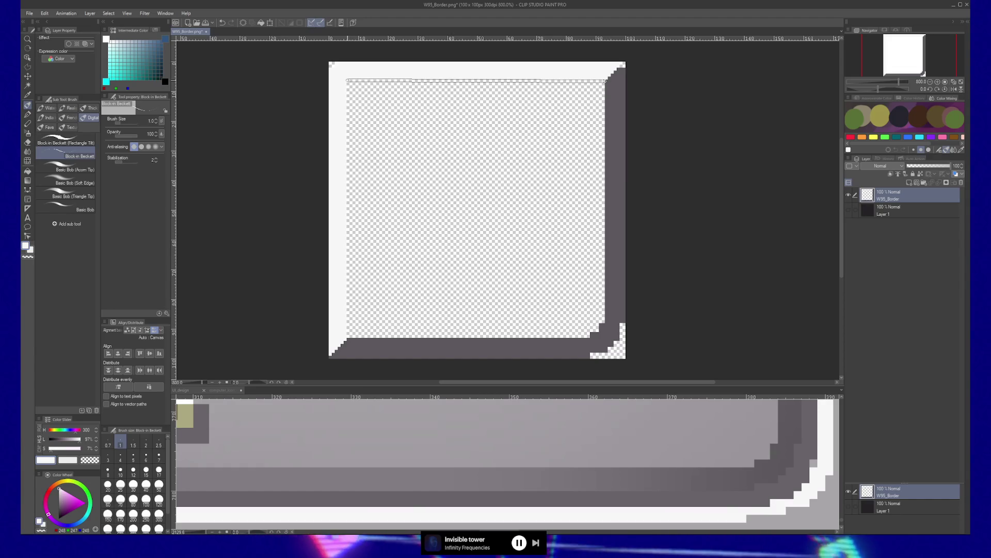
pyautogui.moveTo(348, 81); pyautogui.dragTo(349, 337)
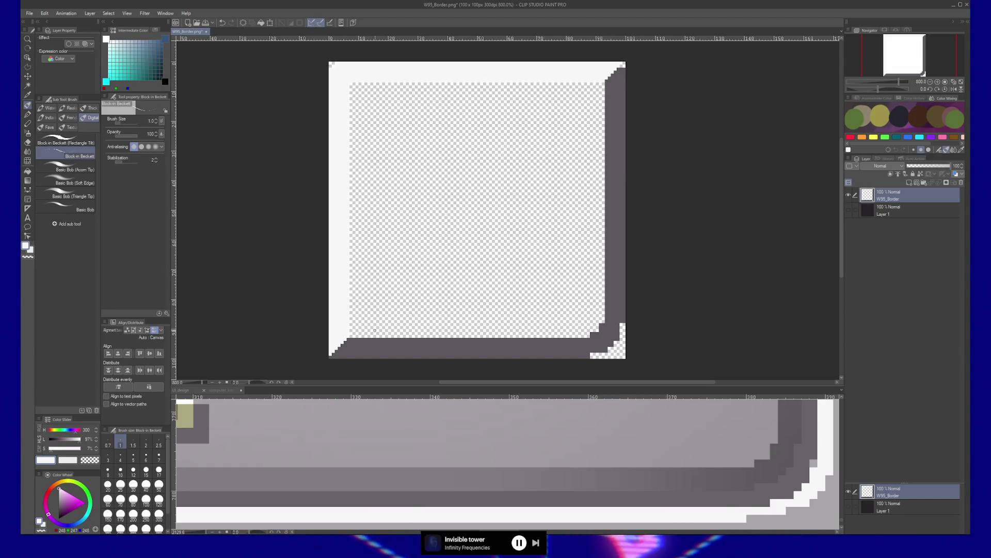
pyautogui.keyDown('alt'); pyautogui.click(359, 338); pyautogui.keyUp('alt')
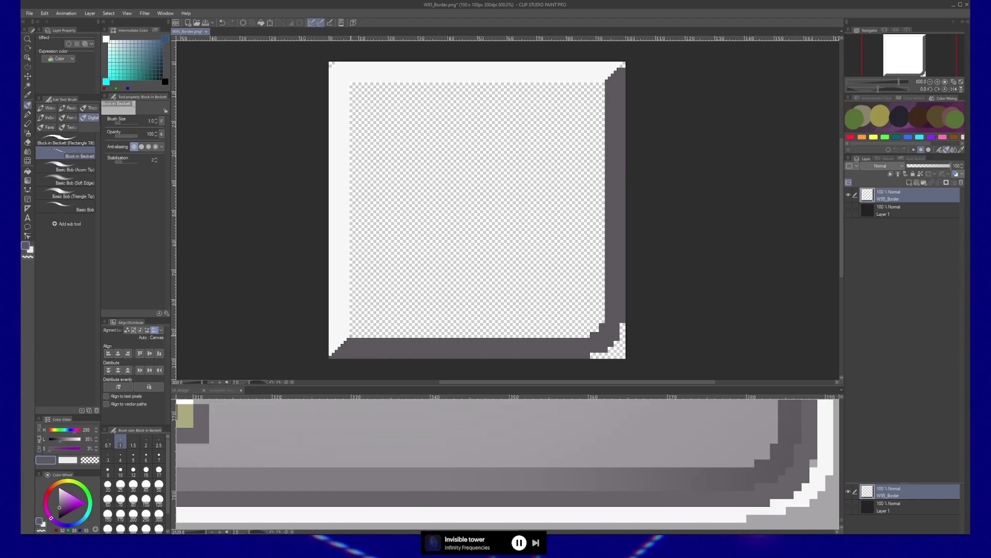
pyautogui.moveTo(394, 334); pyautogui.dragTo(591, 333)
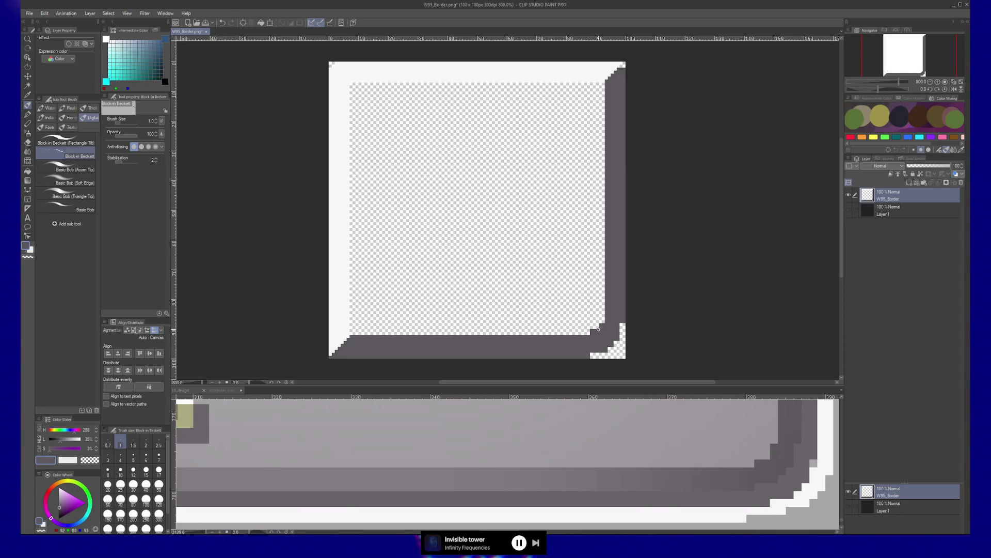
pyautogui.moveTo(604, 81); pyautogui.dragTo(603, 325)
pyautogui.press('x')
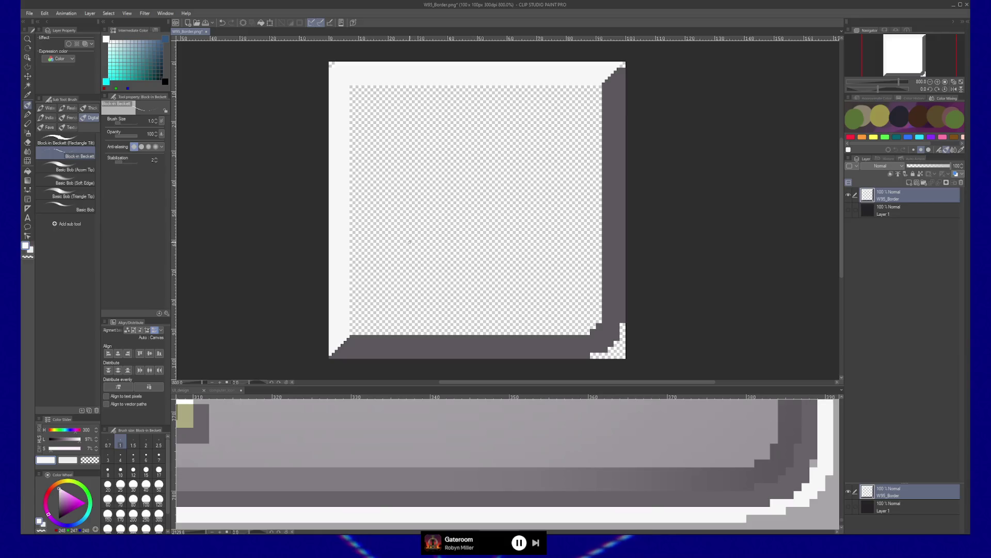
pyautogui.moveTo(351, 325); pyautogui.dragTo(350, 83)
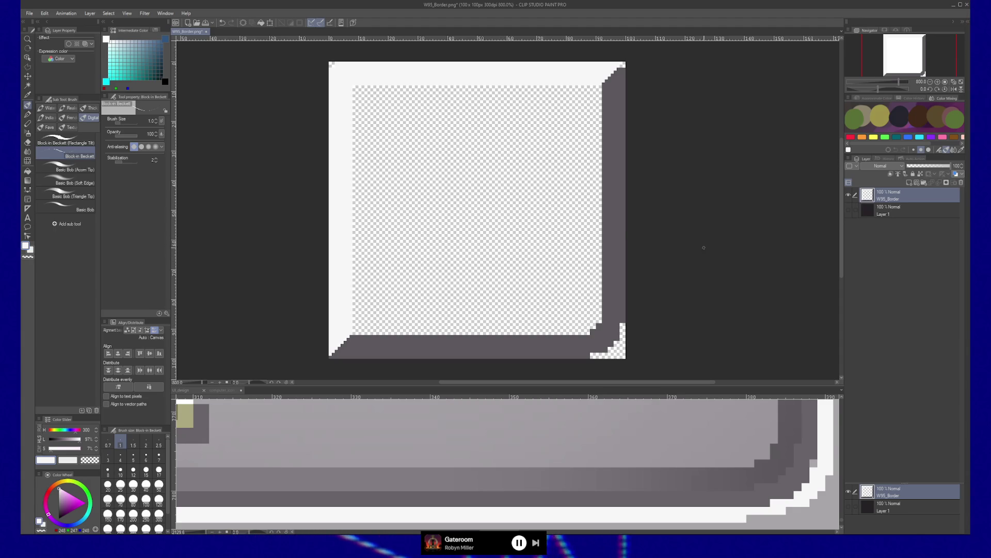
pyautogui.hscroll(1, 679, 288)
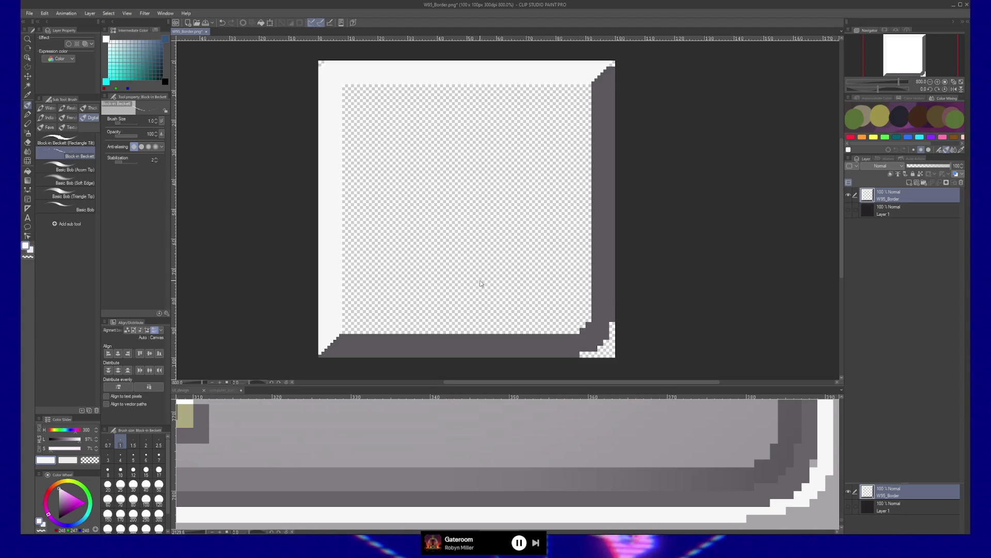
# - Save the artwork as PNG over W95_Border.png, accepting the replace and layer-loss warnings
pyautogui.hotkey('ctrl', 'shift', 's')
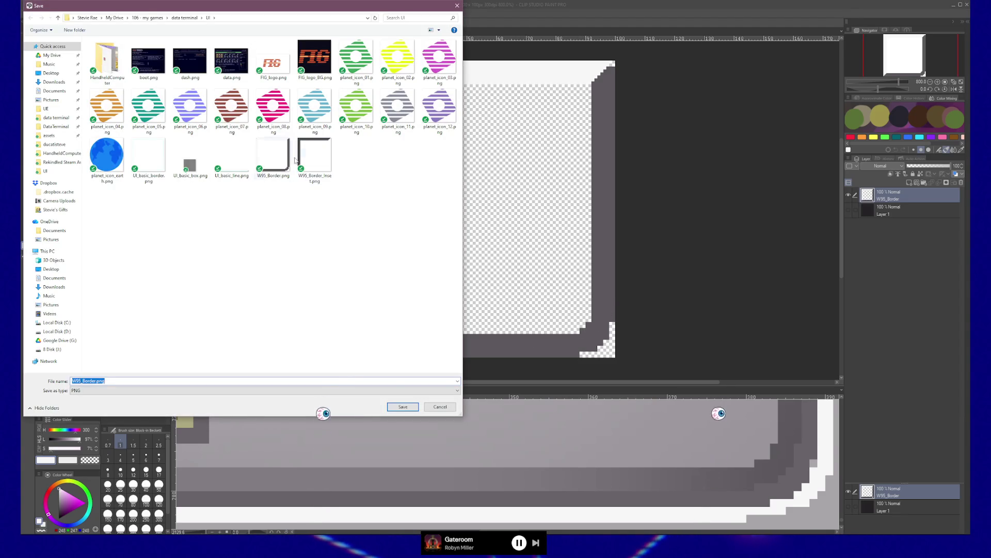
pyautogui.press('Return')
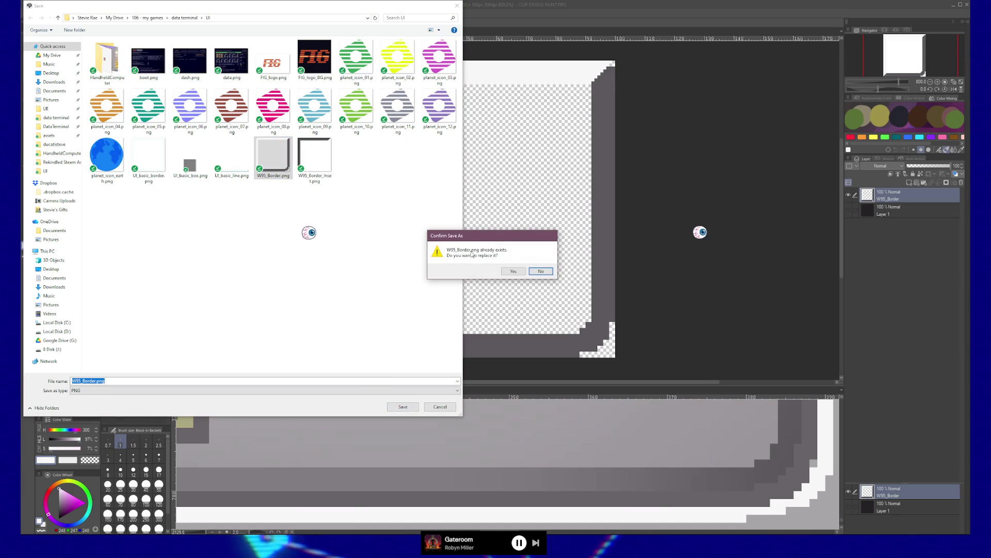
pyautogui.click(506, 272)
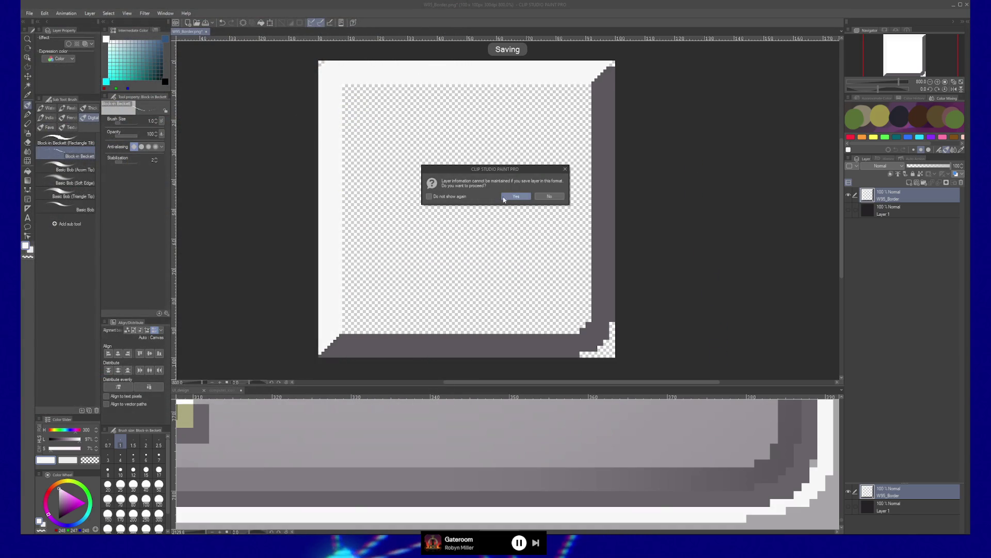
pyautogui.click(511, 199)
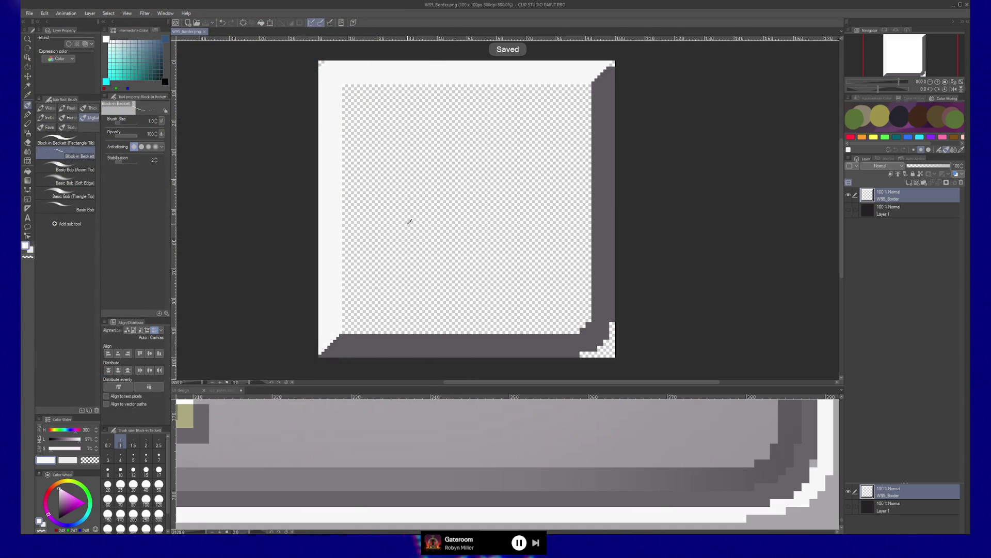
pyautogui.hotkey('alt', 'Tab')
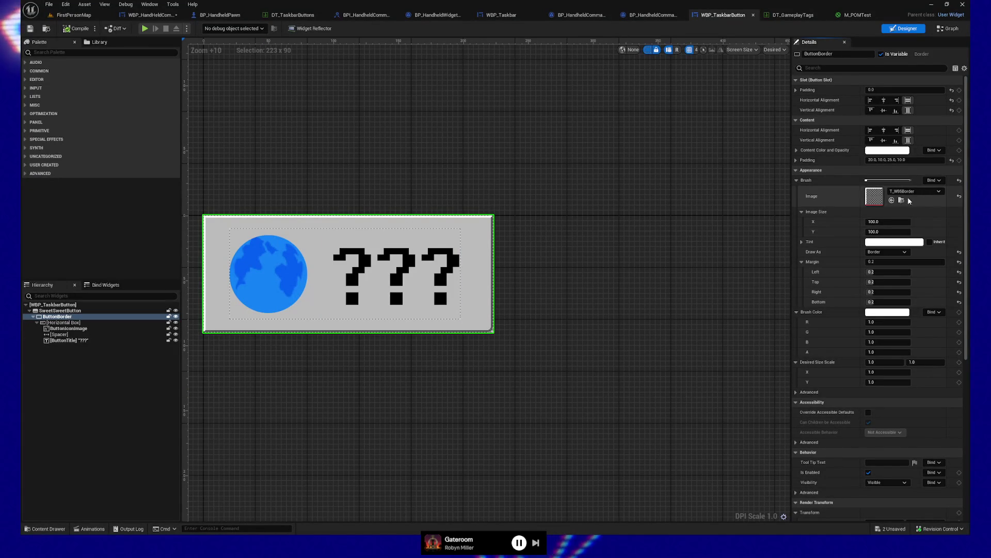
pyautogui.click(901, 200)
# - Reimport T_W95Border from its right-click menu and close the asset browser
pyautogui.rightClick(577, 364)
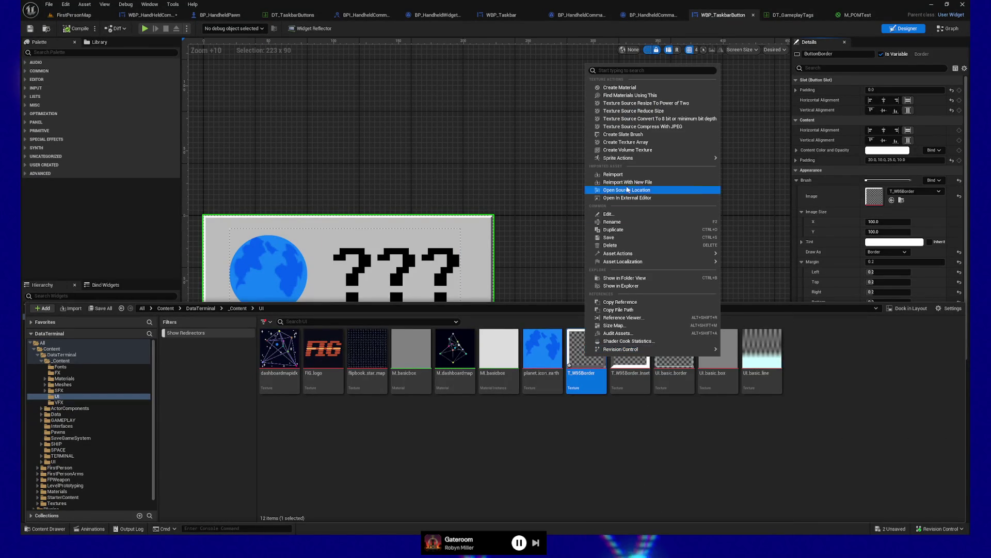
pyautogui.click(661, 175)
pyautogui.click(563, 230)
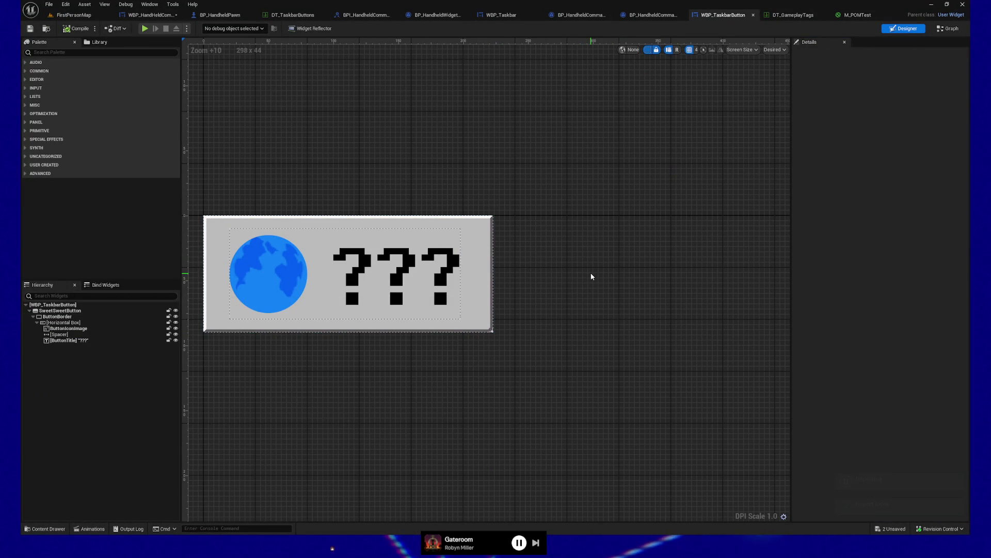
pyautogui.hotkey('alt', 'Tab')
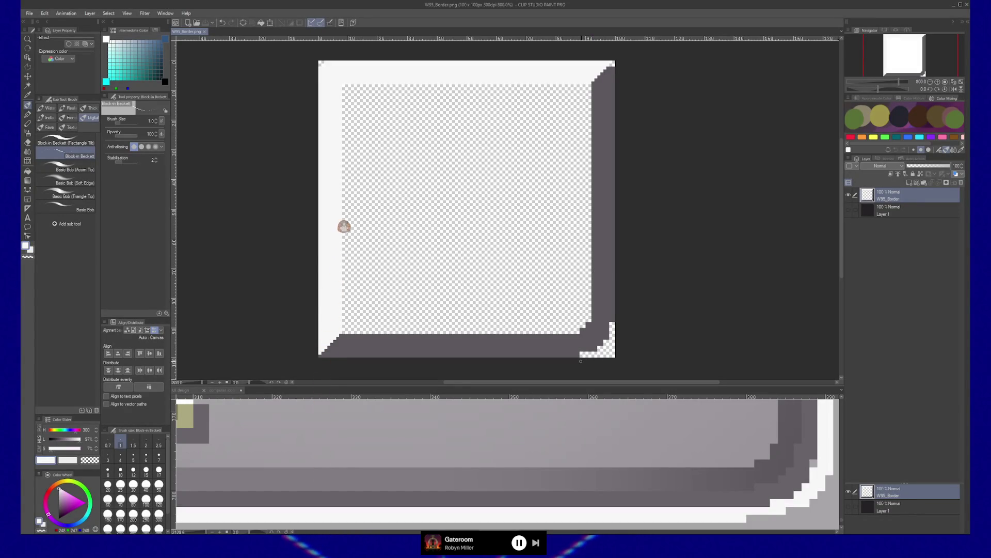
# - Show Layer 1's dark fill, set the colour to transparent, and zoom into the corner
pyautogui.click(848, 209)
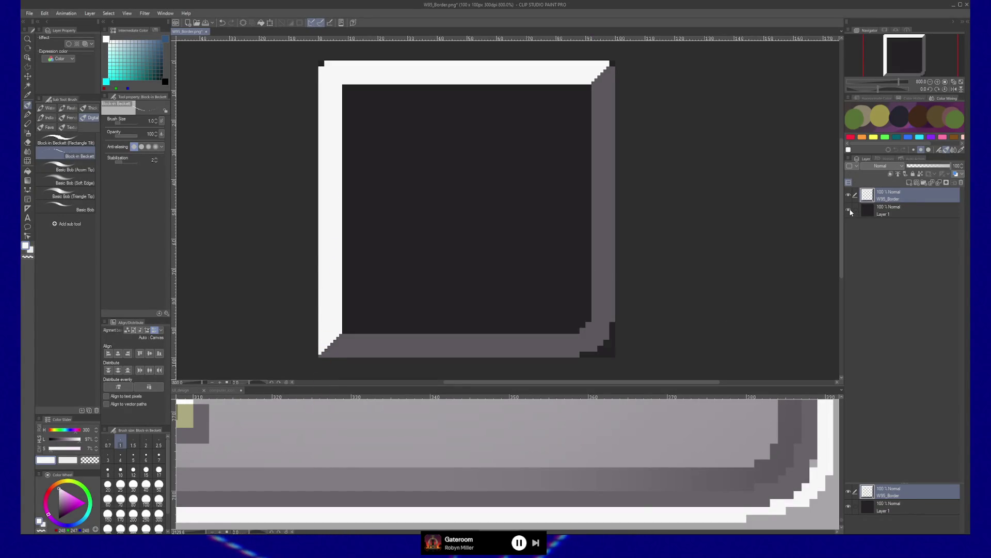
pyautogui.press('c')
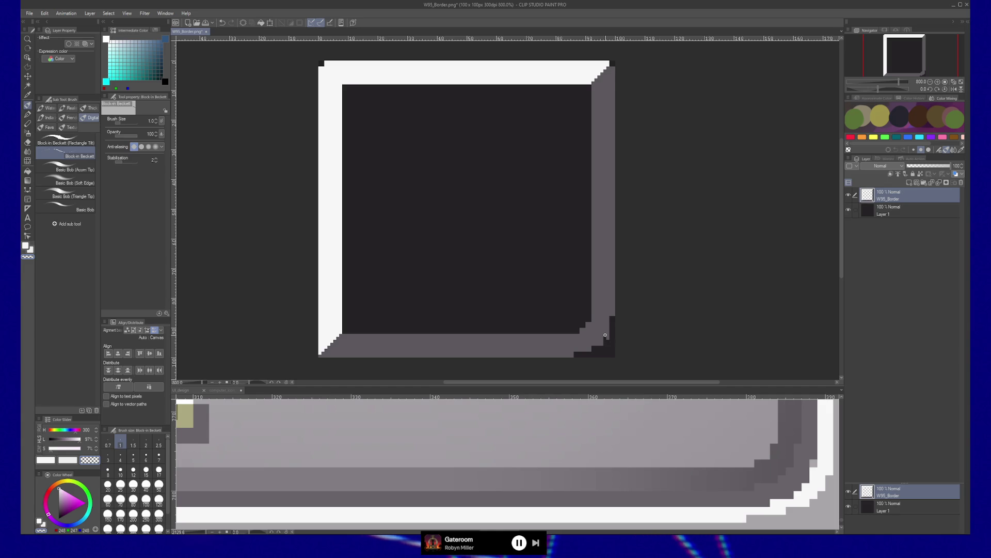
pyautogui.scroll(3, 604, 341)
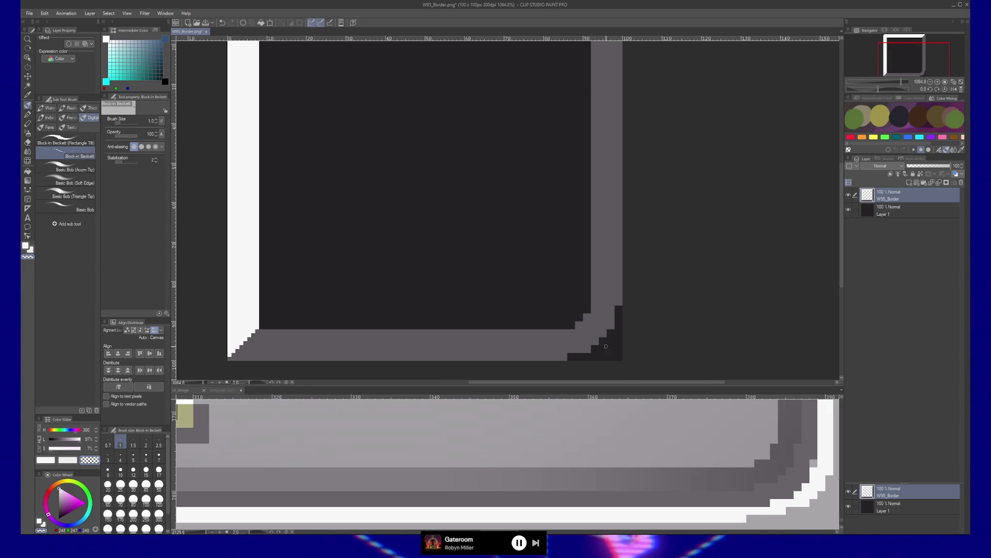
# - Rework the bottom-right corner staircase with grey pixels, undoing a stray dark line and clearing pixels
pyautogui.moveTo(617, 344); pyautogui.dragTo(619, 347)
pyautogui.keyDown('alt'); pyautogui.click(582, 336); pyautogui.keyUp('alt')
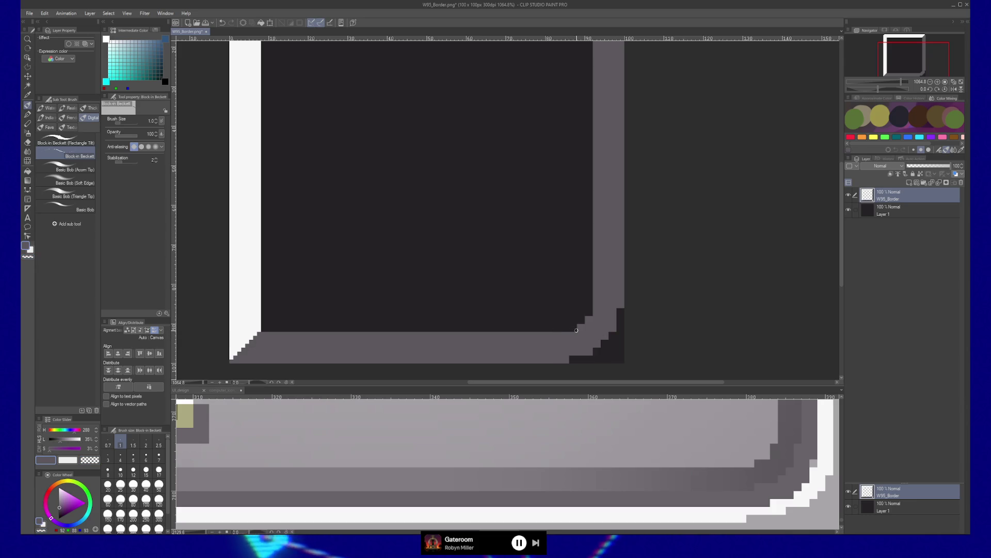
pyautogui.click(570, 329)
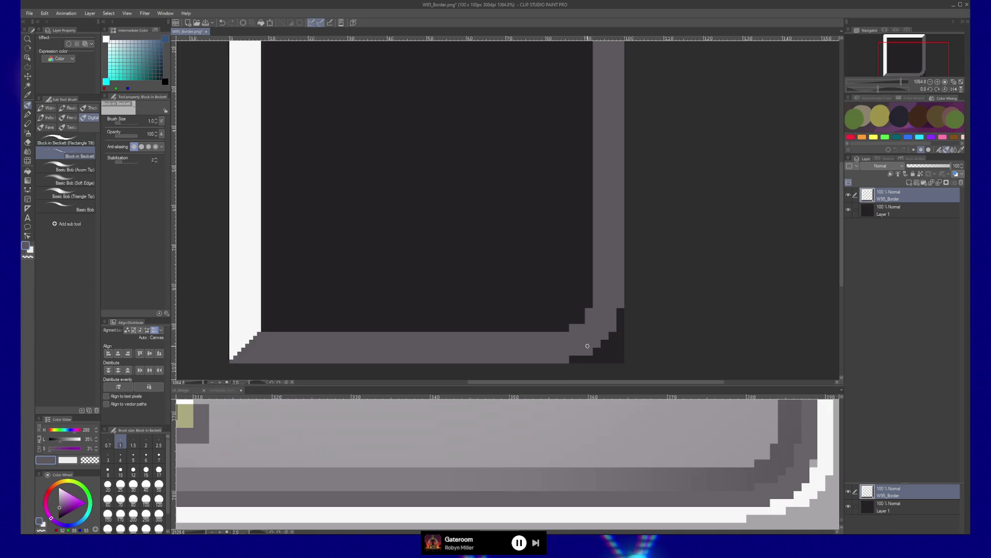
pyautogui.keyDown('alt'); pyautogui.click(614, 328); pyautogui.keyUp('alt')
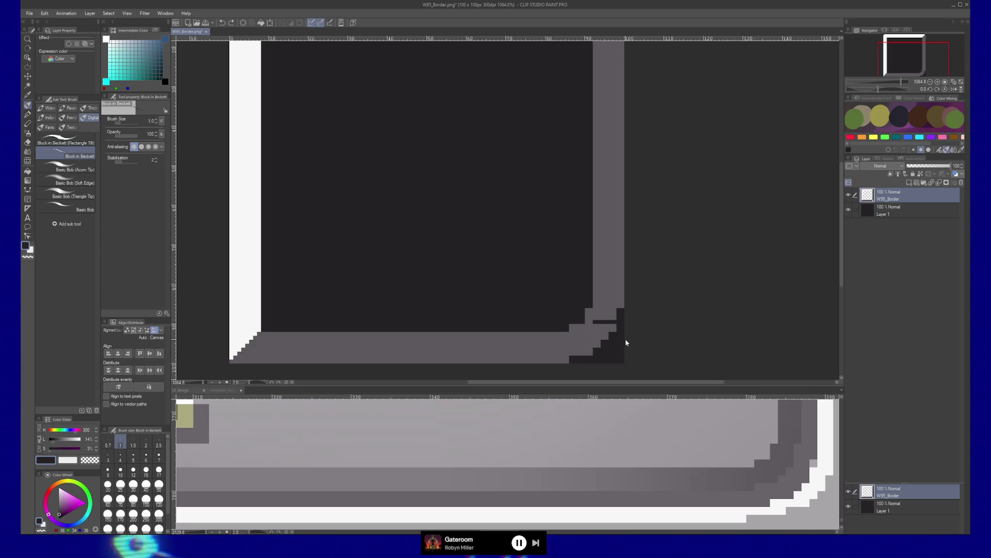
pyautogui.hotkey('ctrl', 'z')
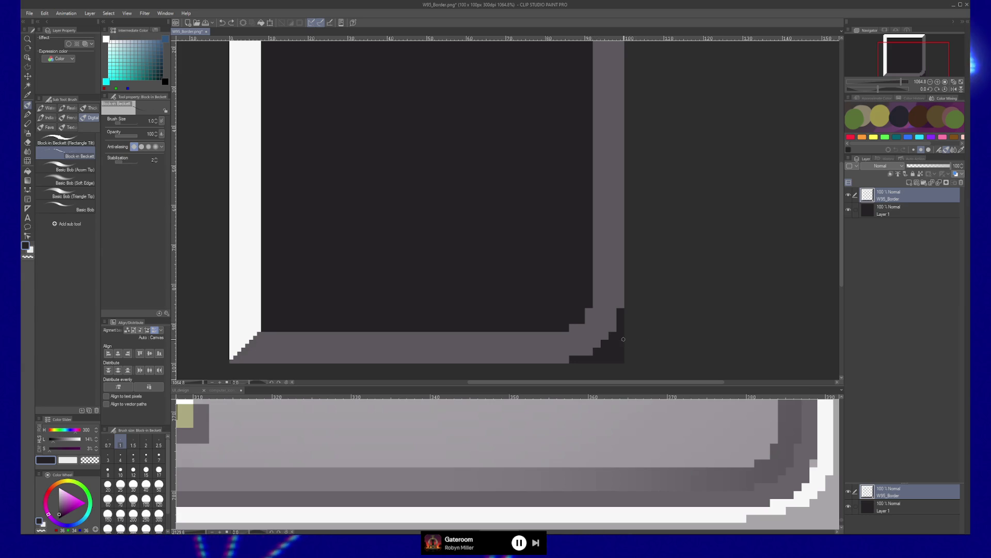
pyautogui.keyDown('alt'); pyautogui.click(600, 324); pyautogui.keyUp('alt')
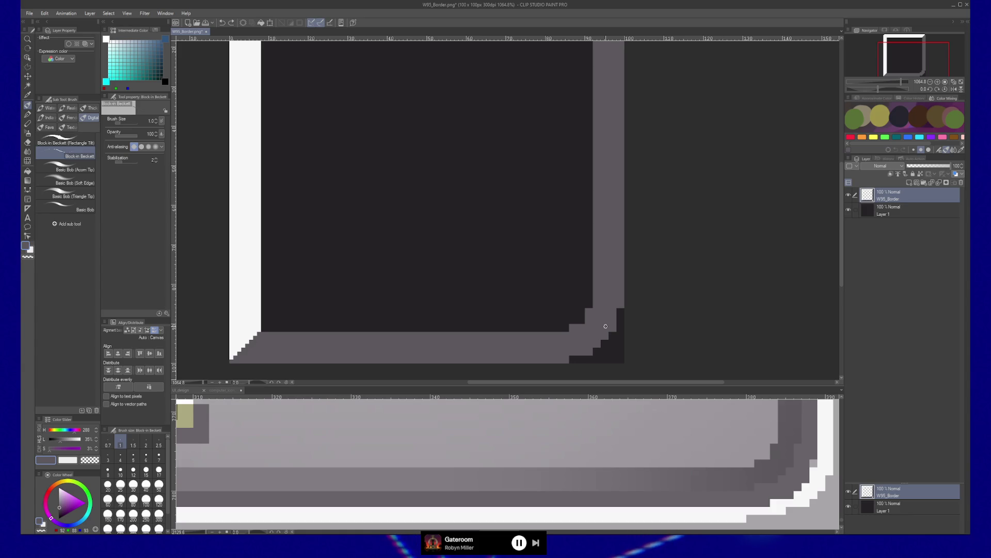
pyautogui.click(584, 320)
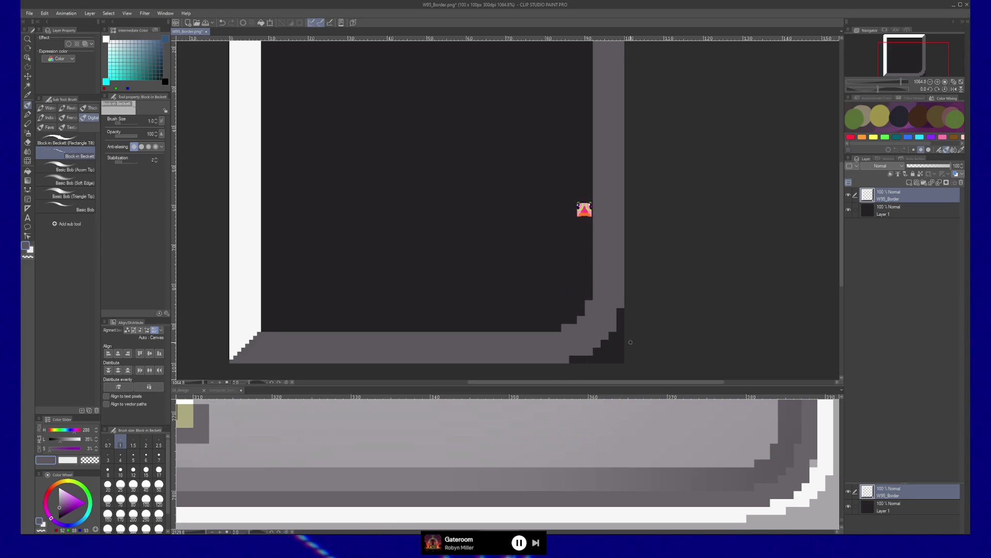
pyautogui.keyDown('alt'); pyautogui.click(593, 351); pyautogui.keyUp('alt')
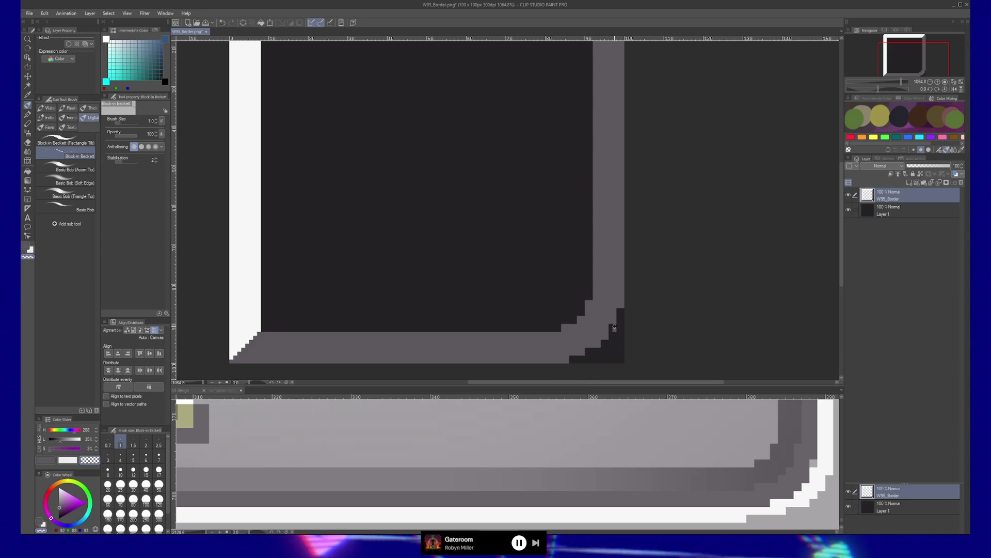
pyautogui.press('/')
pyautogui.moveTo(611, 332)
pyautogui.mouseDown()
pyautogui.moveTo(621, 333)
pyautogui.moveTo(605, 339)
pyautogui.mouseUp()
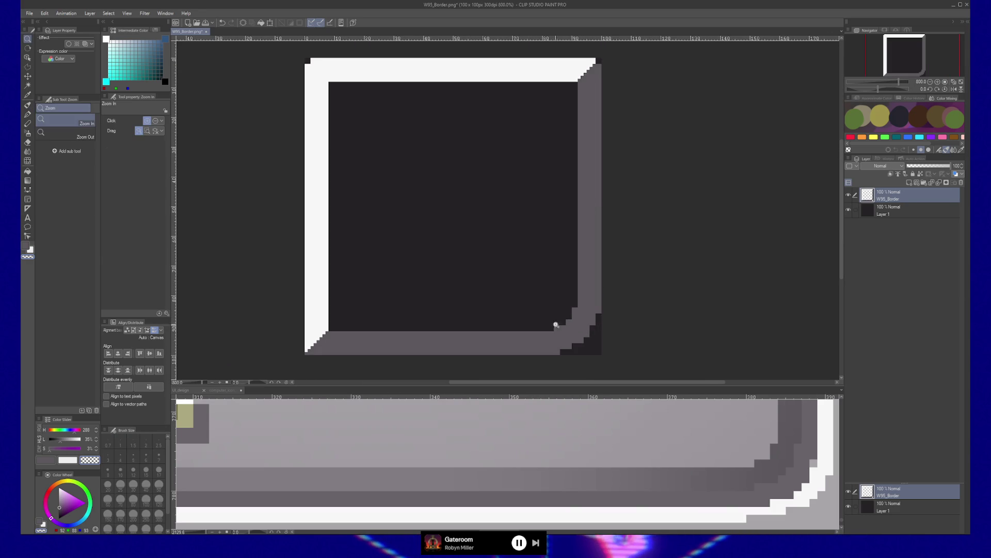
# - Hide Layer 1 and save the border as PNG, replacing the existing W95_Border.png
pyautogui.click(849, 209)
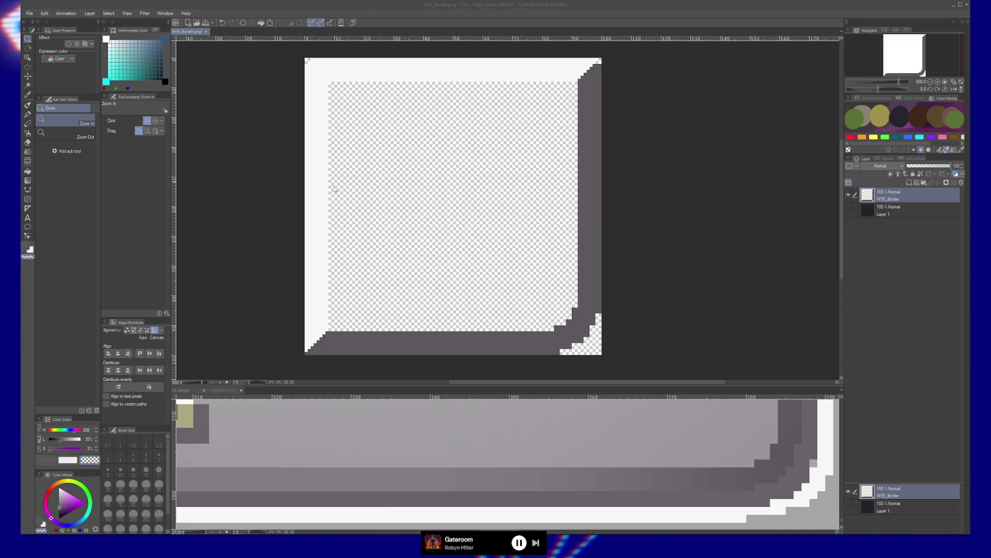
pyautogui.hotkey('ctrl', 'shift', 's')
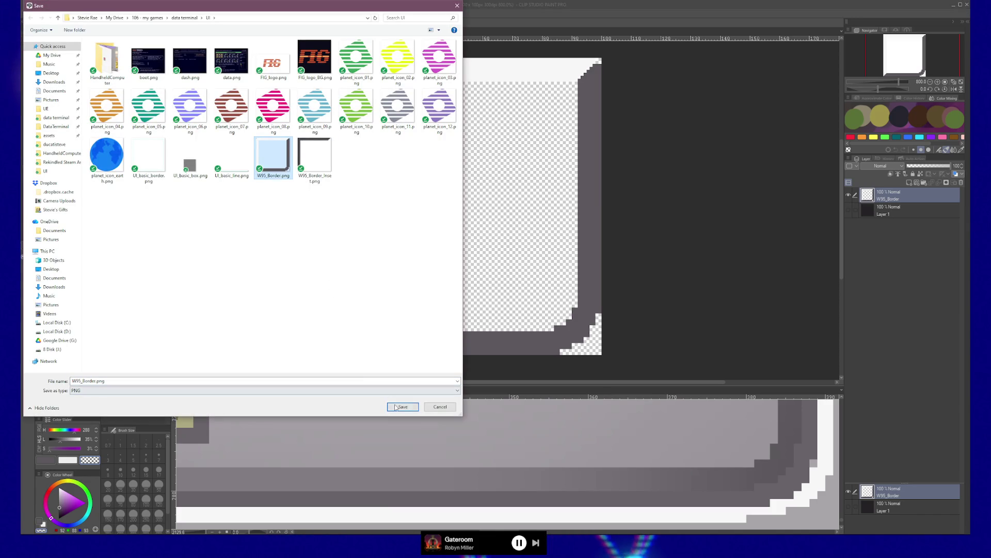
pyautogui.press('Return')
pyautogui.click(513, 272)
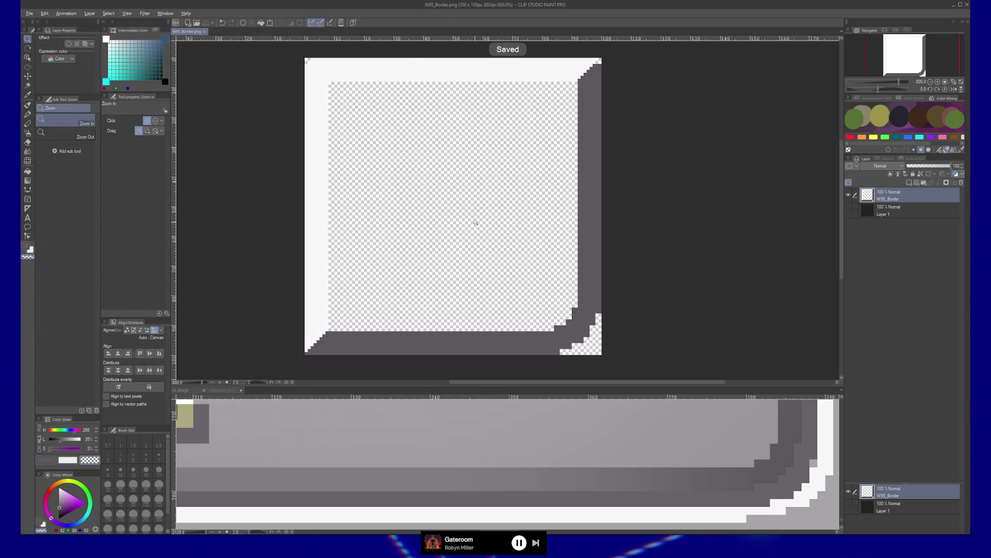
pyautogui.hotkey('alt', 'Tab')
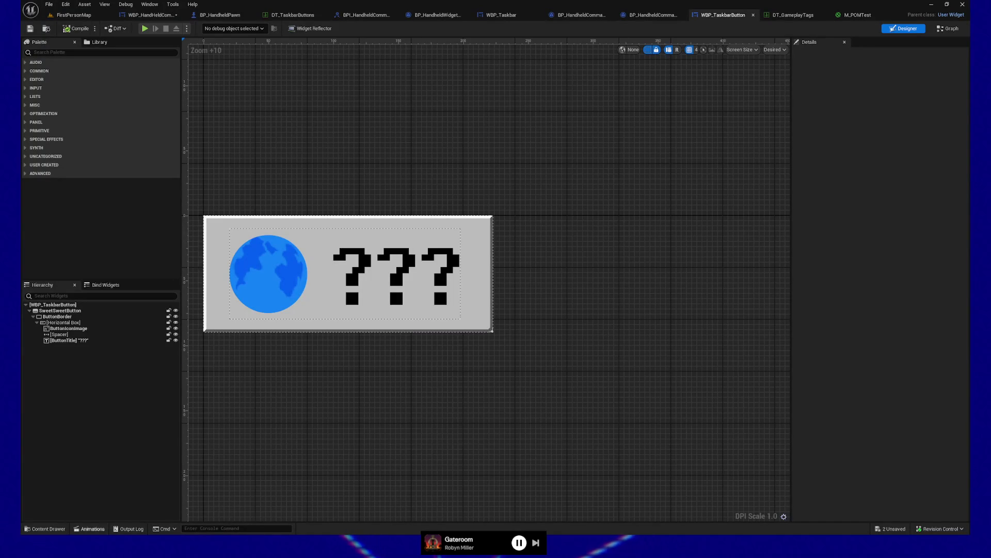
# - Reimport T_W95Border from the Content Drawer's right-click menu, then close the drawer
pyautogui.click(49, 529)
pyautogui.rightClick(593, 355)
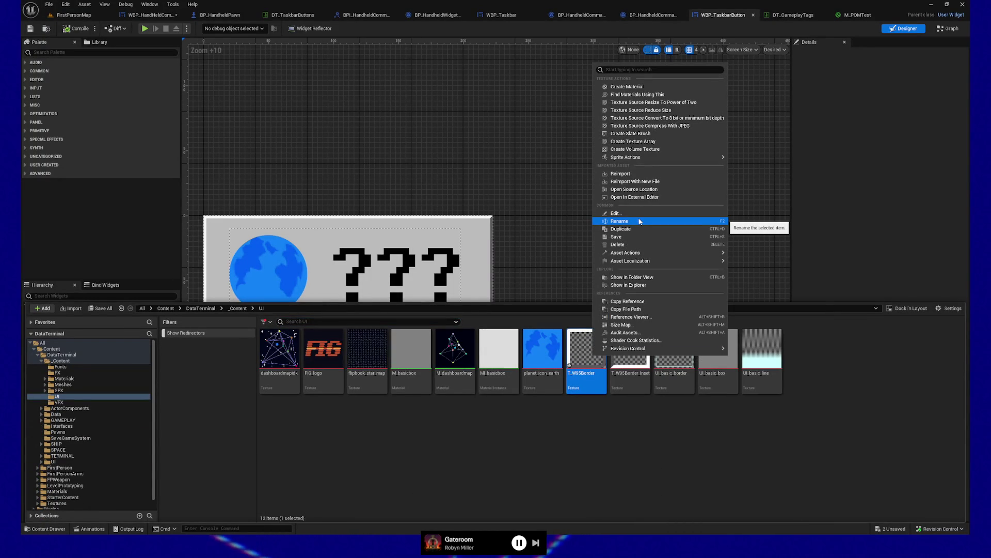
pyautogui.click(628, 174)
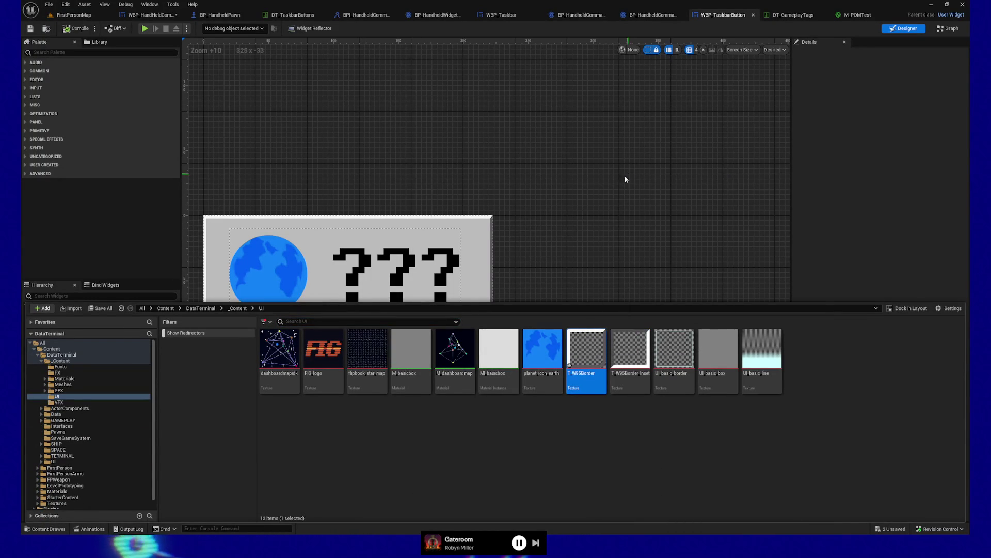
pyautogui.click(566, 242)
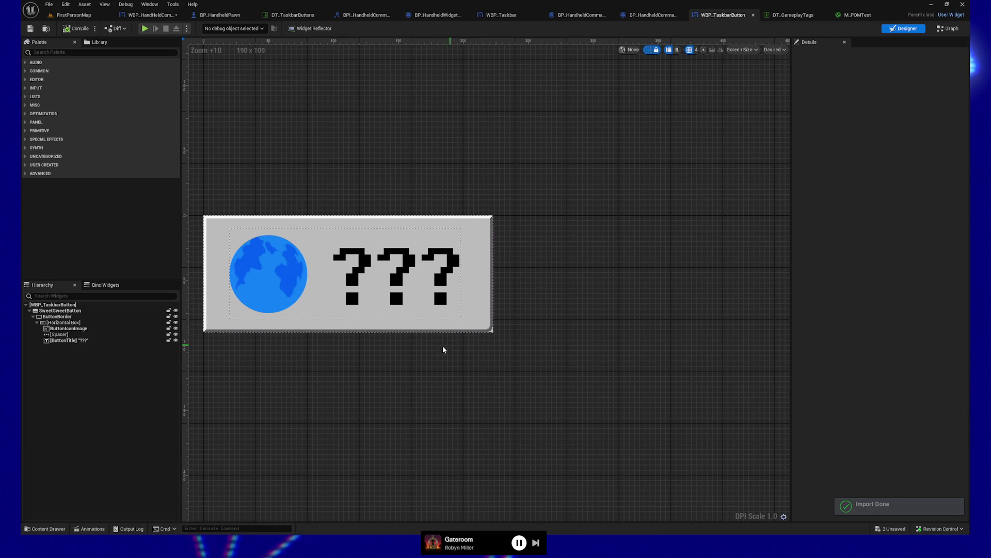
pyautogui.click(146, 28)
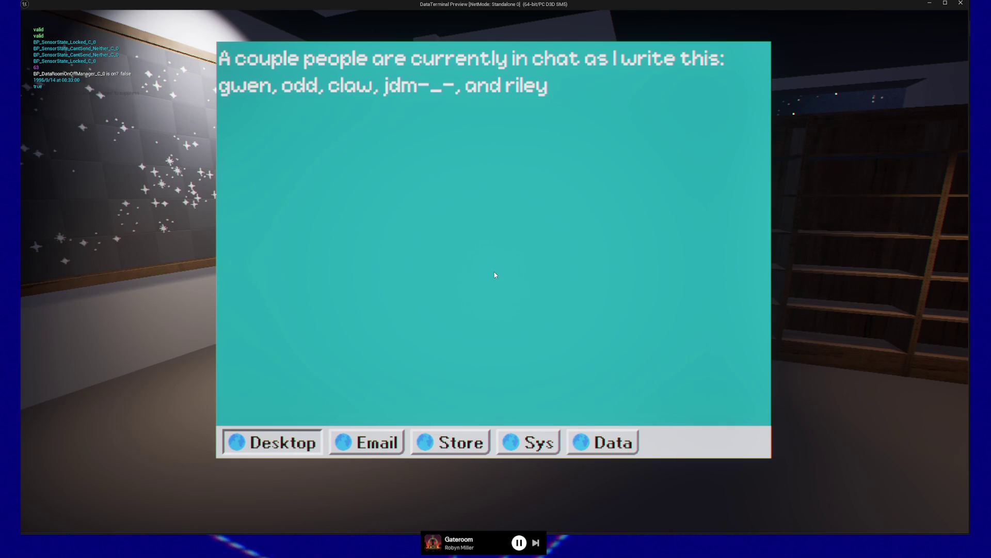
pyautogui.press('Escape')
pyautogui.press('Escape')
pyautogui.click(481, 436)
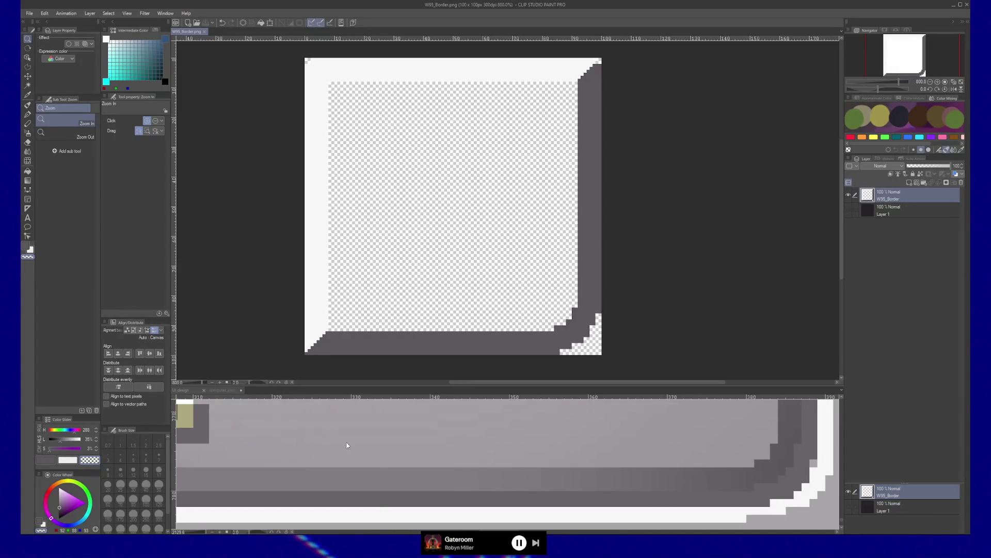
# - Switch to the UI_design document and read the Store button gray, A8A5A9, in the colour settings
pyautogui.click(387, 440)
pyautogui.scroll(-5, 387, 439)
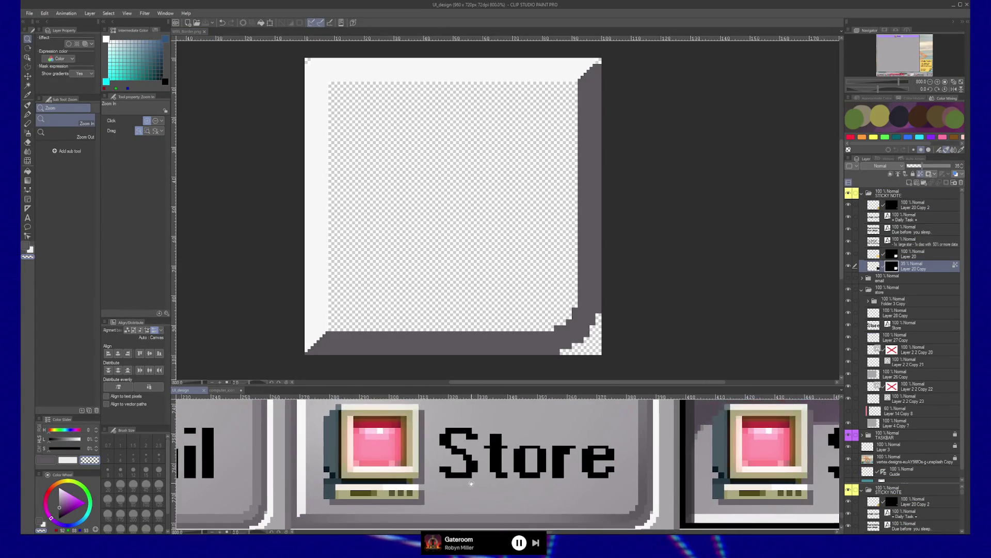
pyautogui.press('b')
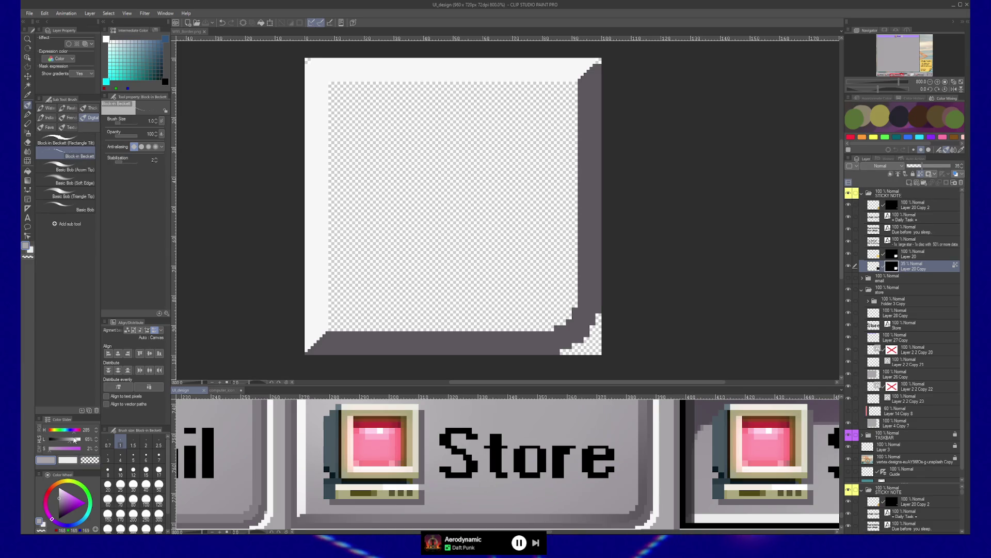
pyautogui.moveTo(74, 415); pyautogui.dragTo(74, 387)
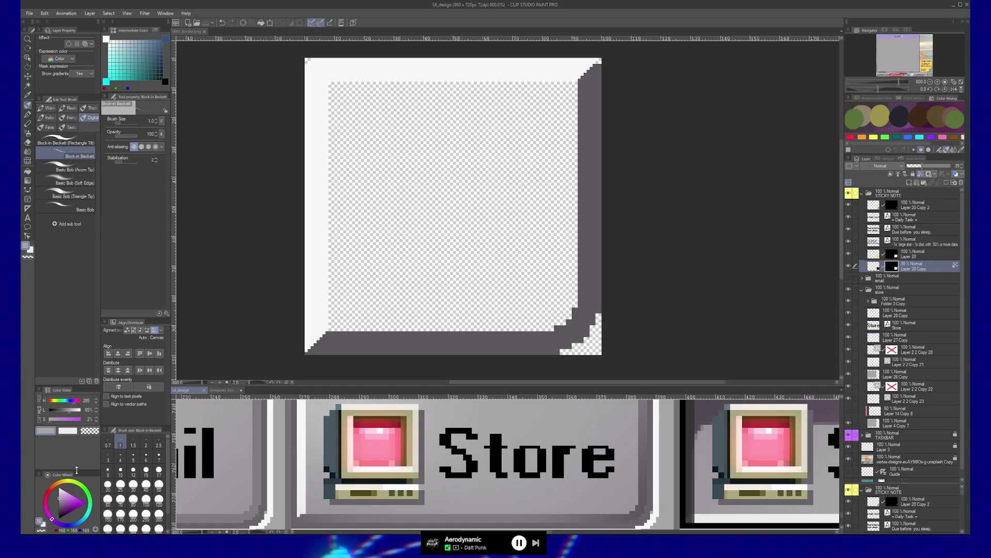
pyautogui.moveTo(77, 470); pyautogui.dragTo(83, 443)
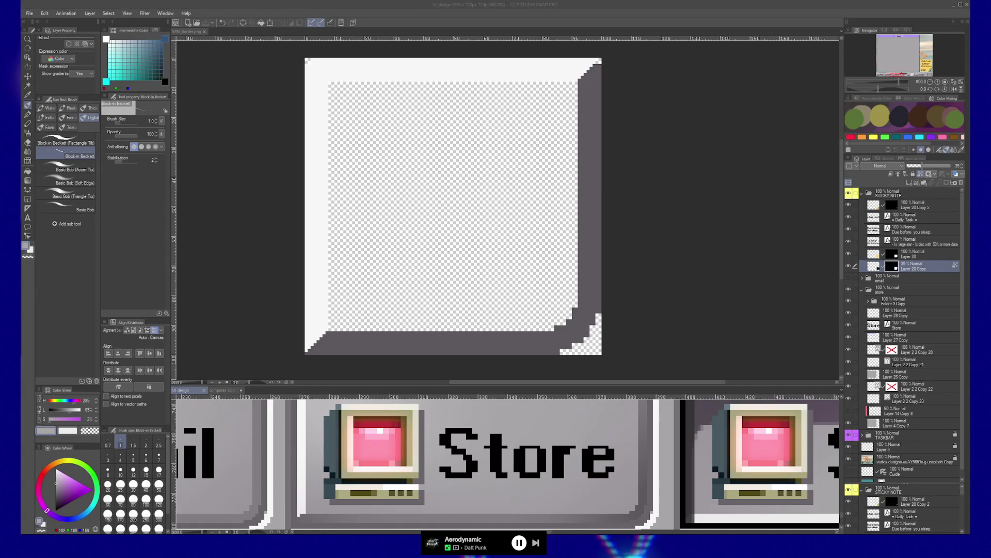
pyautogui.doubleClick(25, 245)
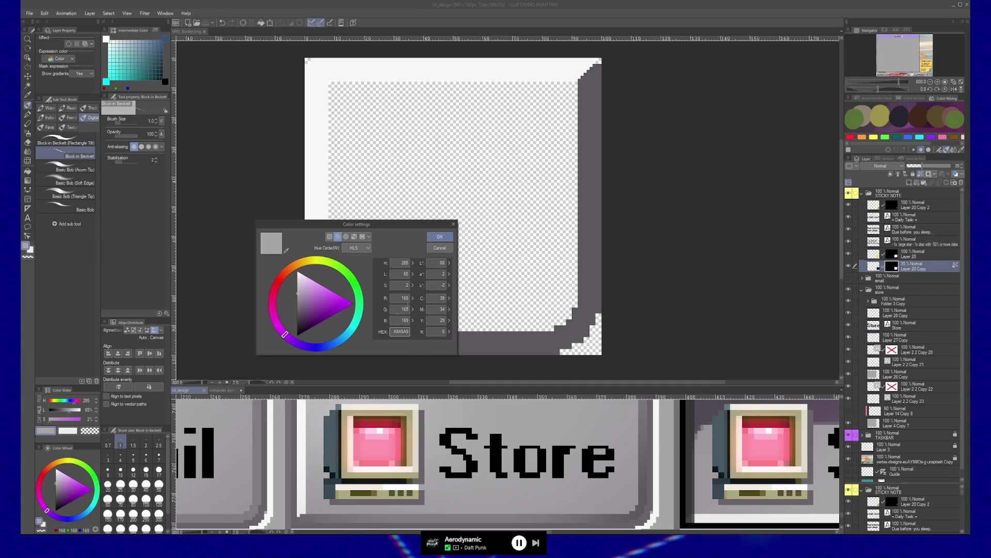
pyautogui.click(443, 250)
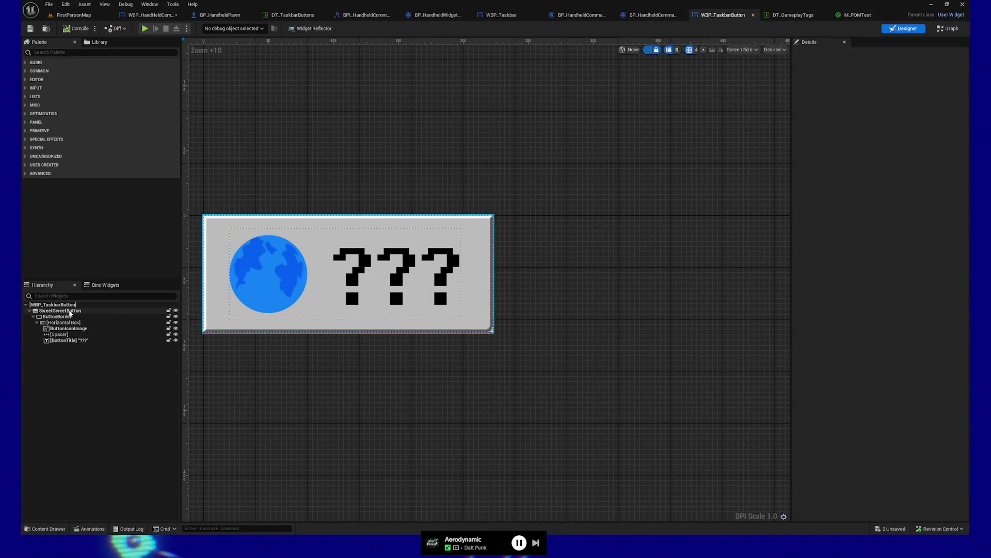
# - Select SweetSweetButton, enter linear hex A8A5A9 as its Normal tint, and save the widget
pyautogui.click(78, 328)
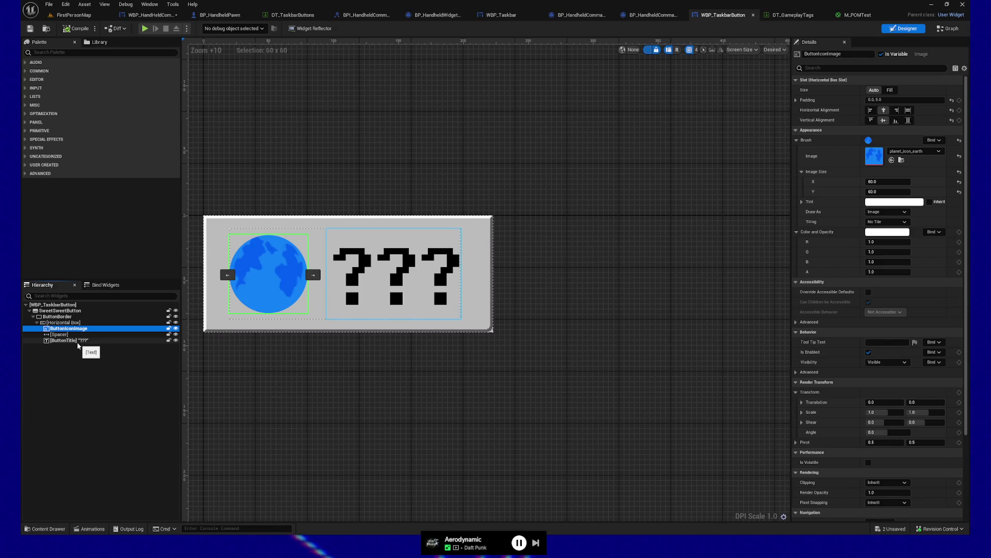
pyautogui.click(76, 317)
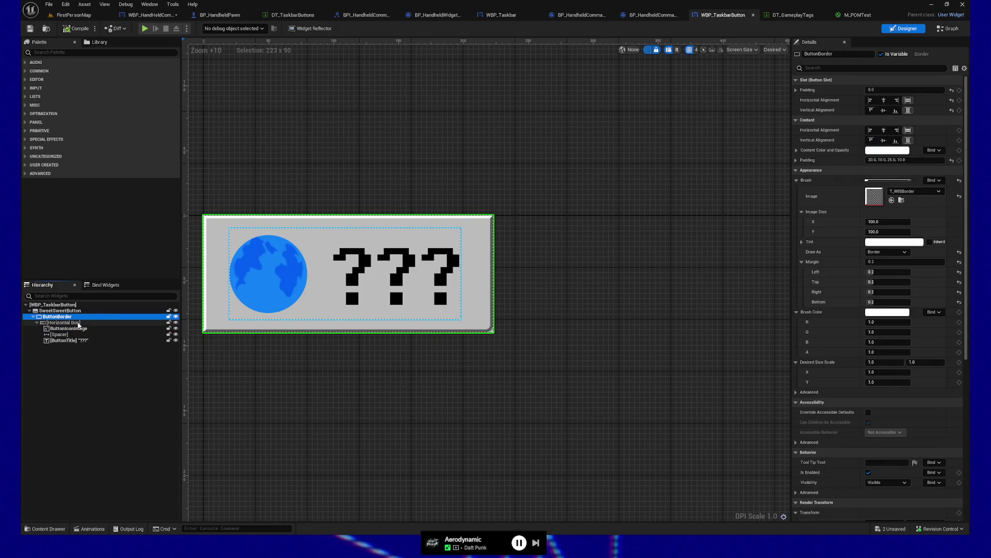
pyautogui.click(72, 310)
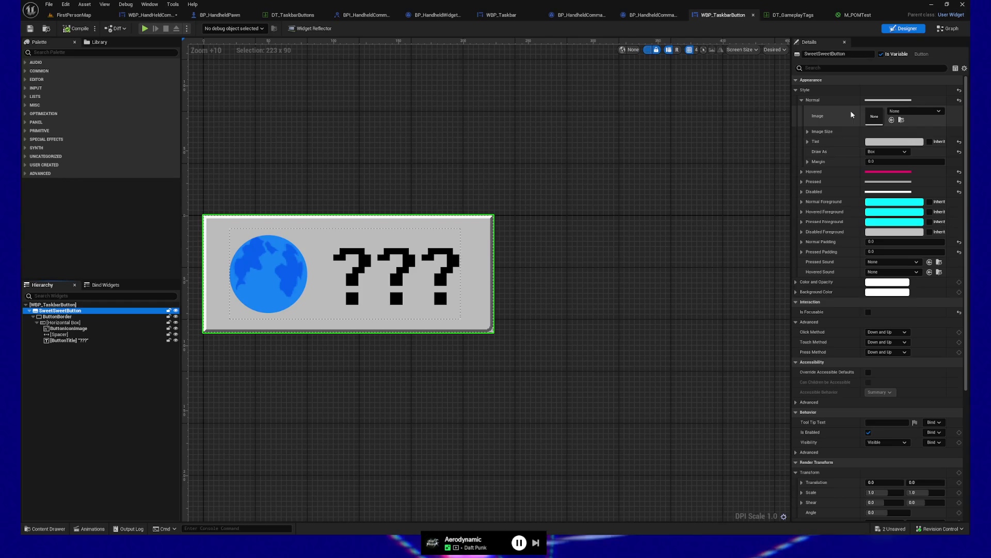
pyautogui.click(888, 142)
pyautogui.click(868, 297)
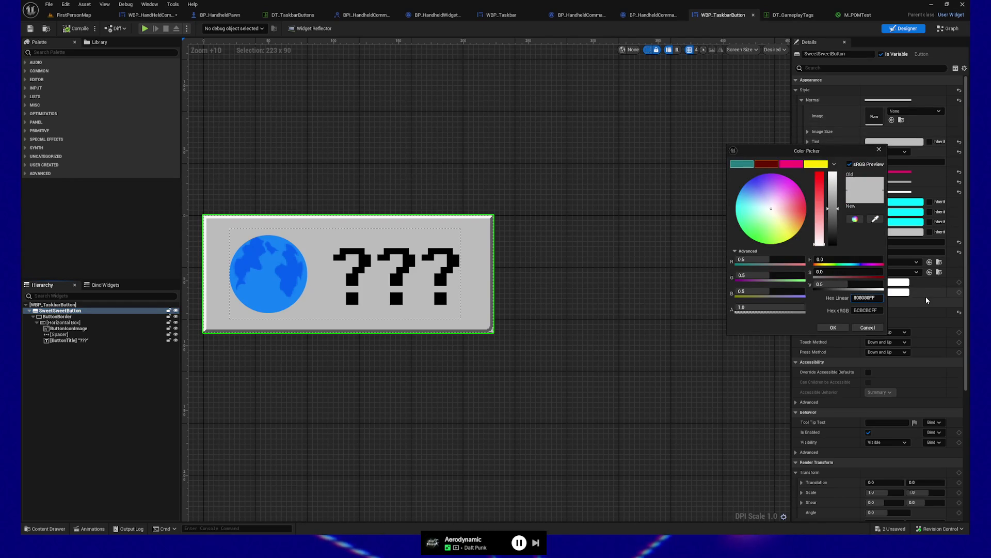
pyautogui.write('A8A8')
pyautogui.write('A5A9')
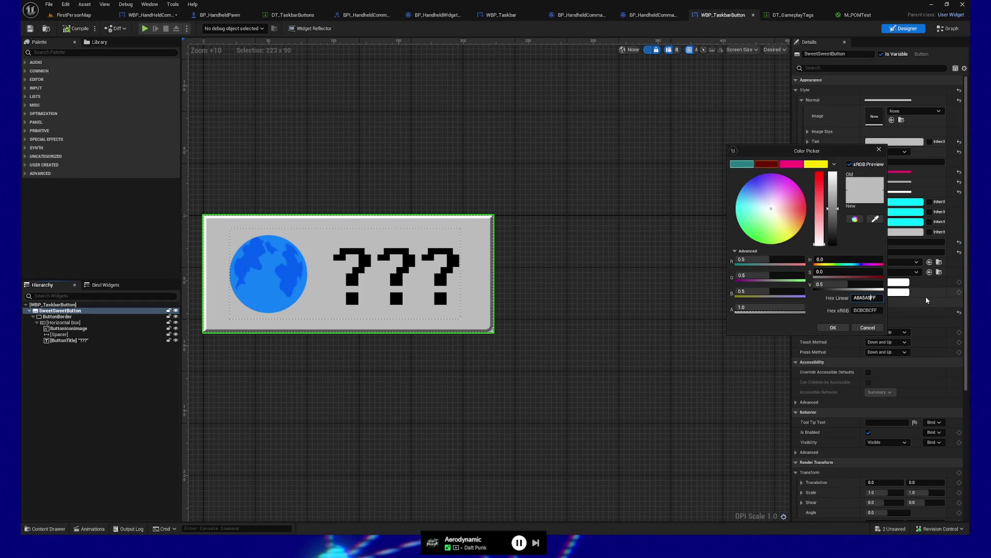
pyautogui.press('Return')
pyautogui.click(836, 325)
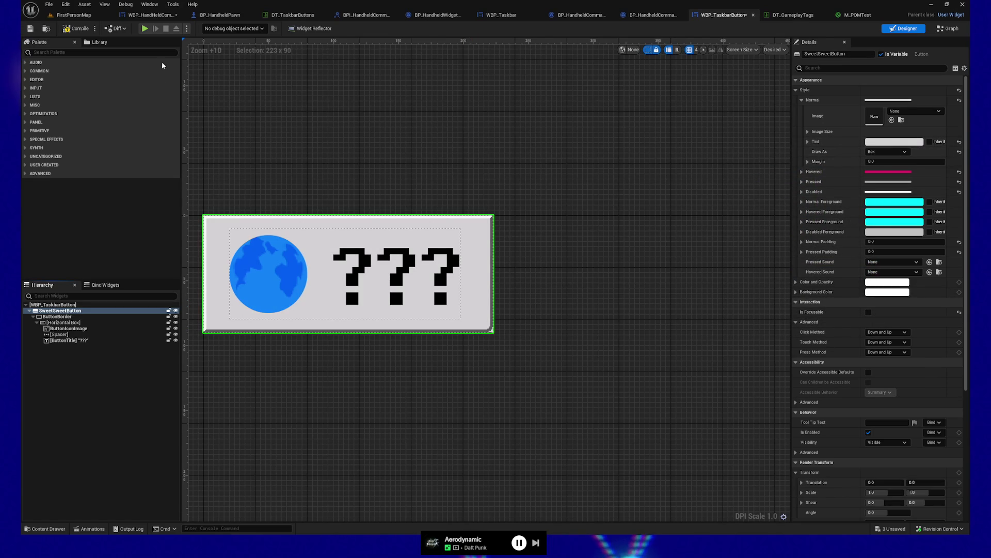
pyautogui.click(31, 29)
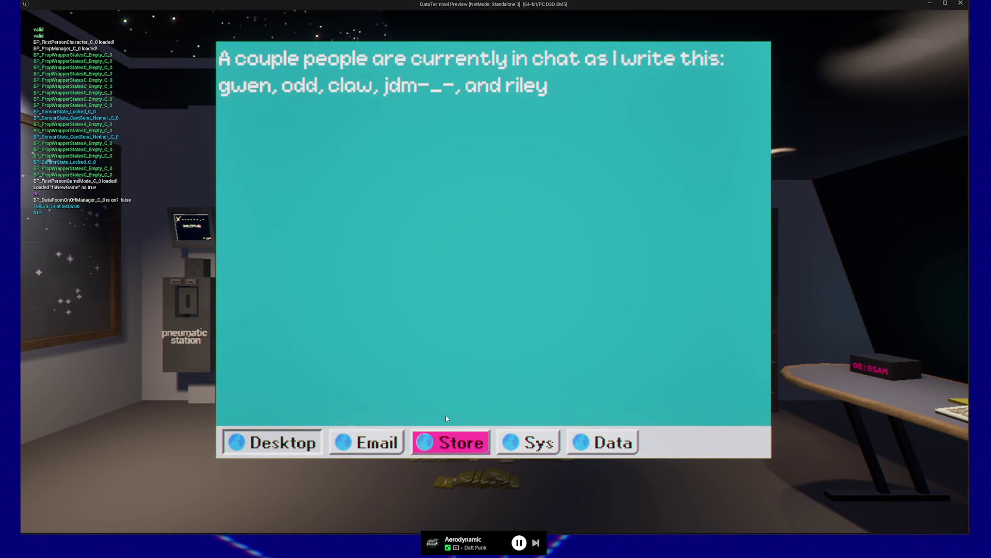
pyautogui.press('Escape')
pyautogui.click(500, 424)
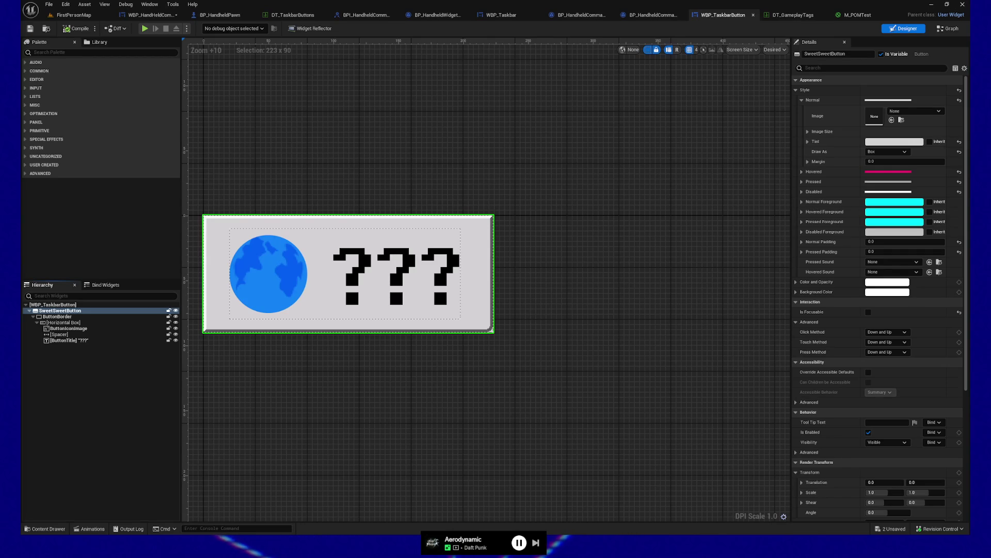
pyautogui.click(807, 141)
pyautogui.click(894, 142)
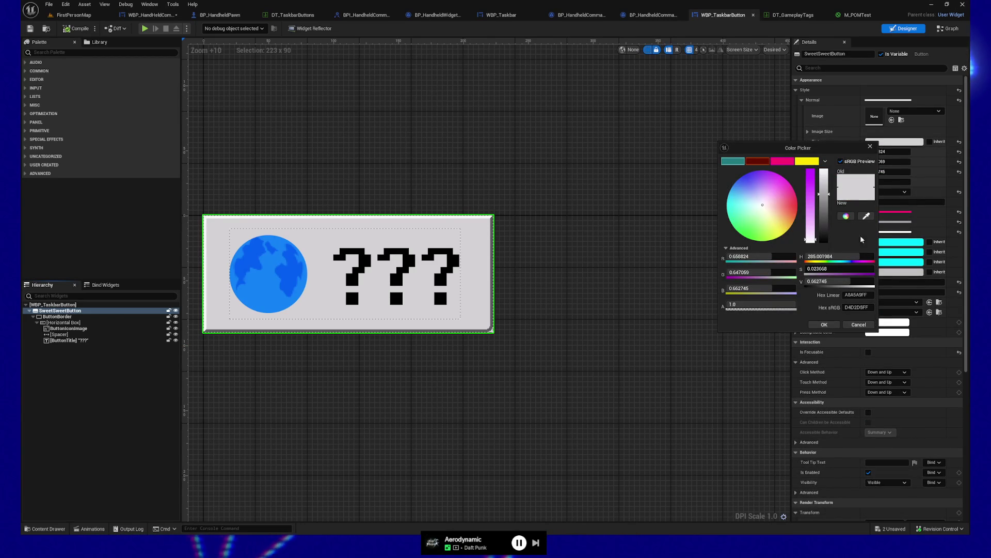
pyautogui.click(633, 309)
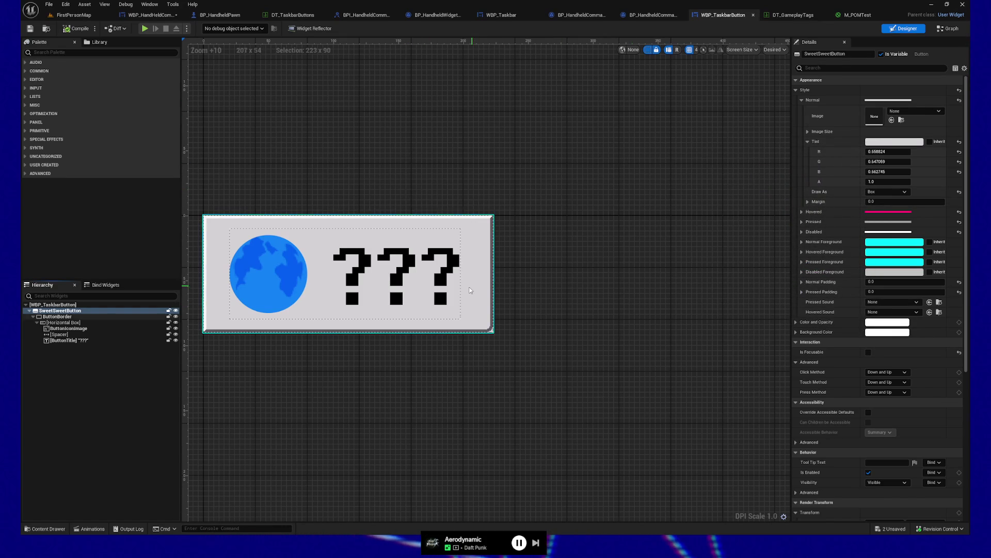
# - Eyedrop a darker gray from the button artwork and zoom out to see the taskbar buttons
pyautogui.hotkey('alt', 'Tab')
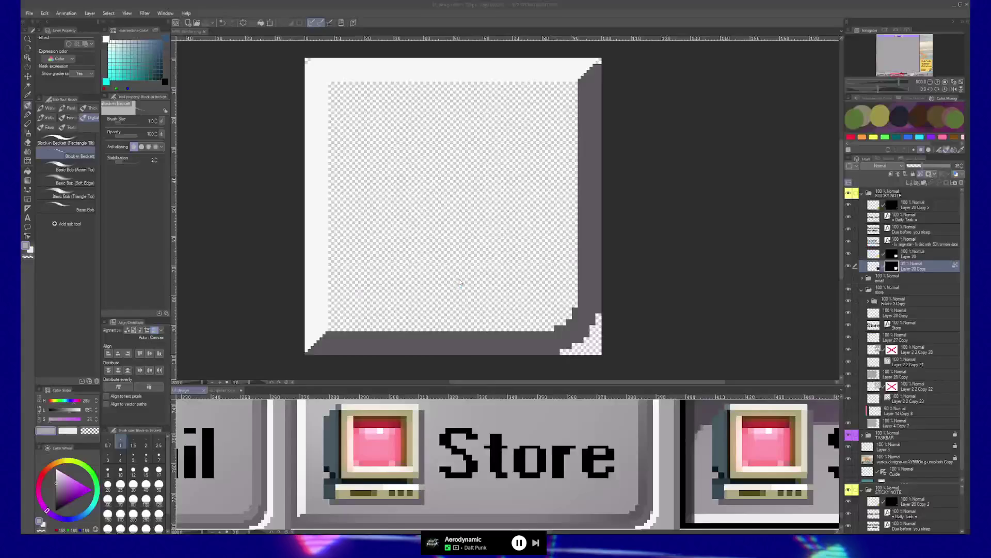
pyautogui.moveTo(554, 446)
pyautogui.mouseDown()
pyautogui.moveTo(596, 468)
pyautogui.moveTo(608, 447)
pyautogui.mouseUp()
pyautogui.keyDown('alt'); pyautogui.click(686, 506); pyautogui.keyUp('alt')
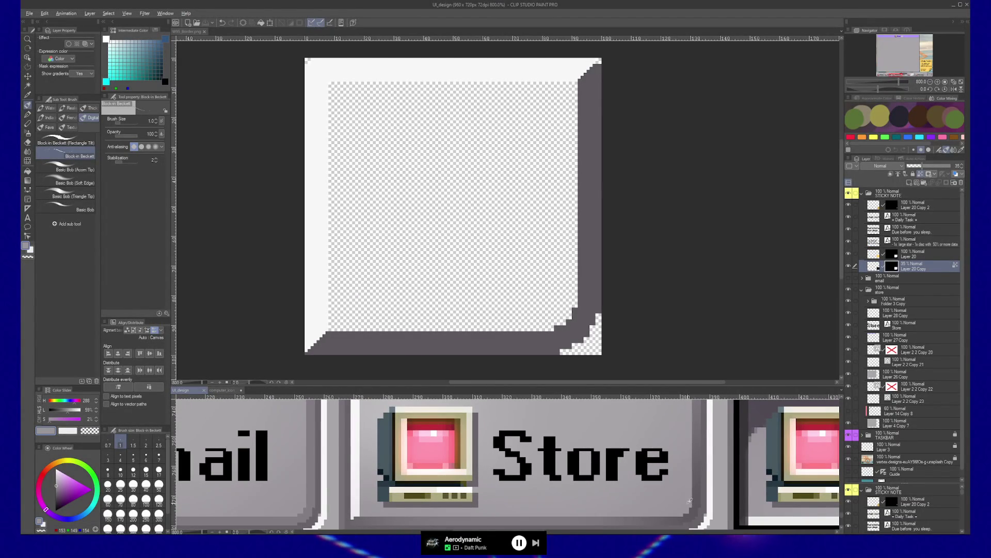
pyautogui.hotkey('ctrl', 'space')
pyautogui.click(652, 478)
pyautogui.keyDown('alt'); pyautogui.click(651, 477); pyautogui.keyUp('alt')
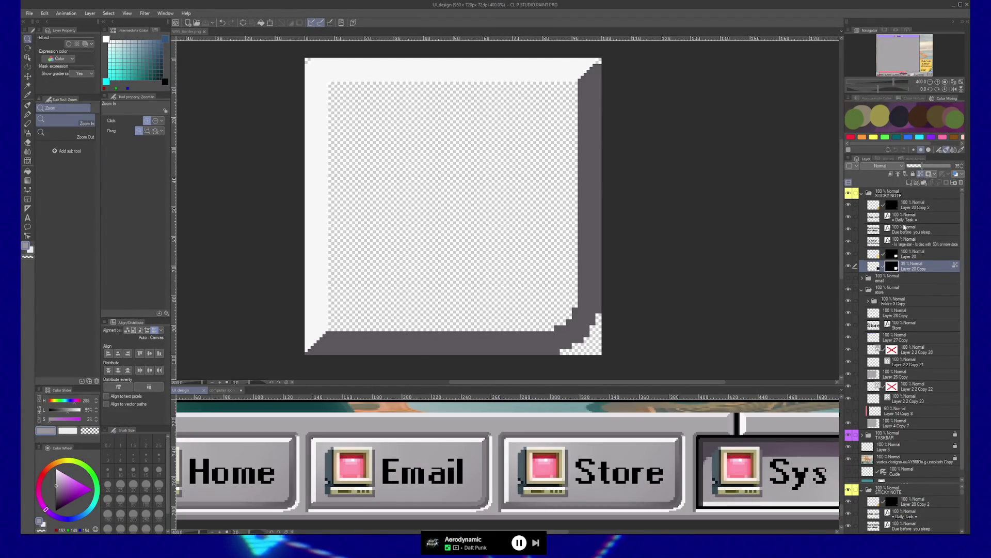
pyautogui.scroll(-5, 904, 336)
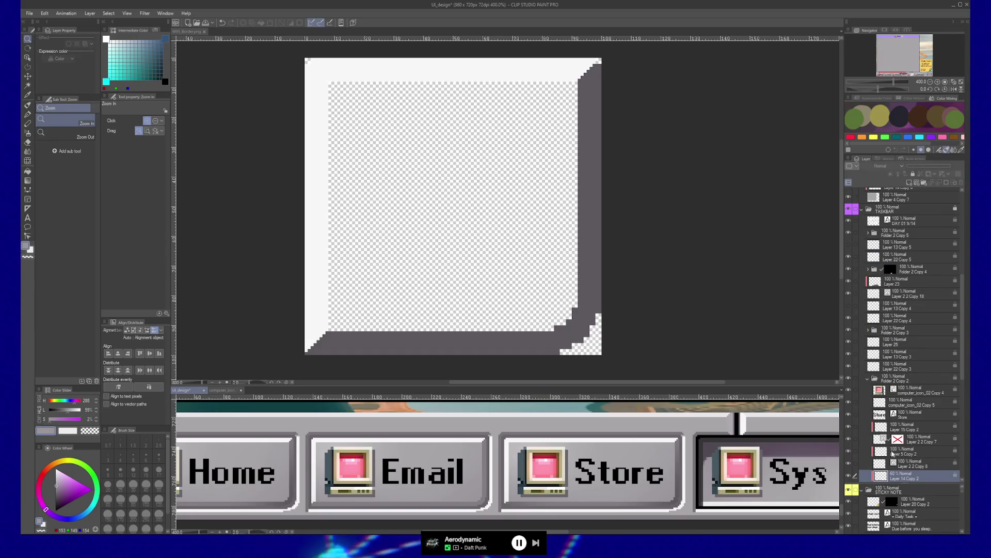
# - Select Layer 14 Copy 2, check the colour values, then edit Unreal's tint linear hex field
pyautogui.click(856, 439)
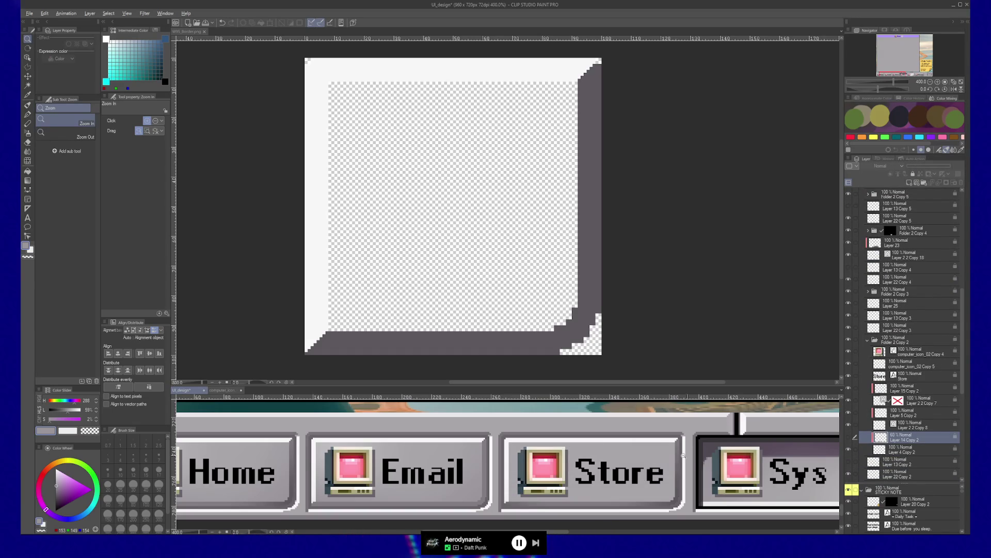
pyautogui.keyDown('alt'); pyautogui.click(637, 446); pyautogui.keyUp('alt')
pyautogui.click(637, 446)
pyautogui.press('b')
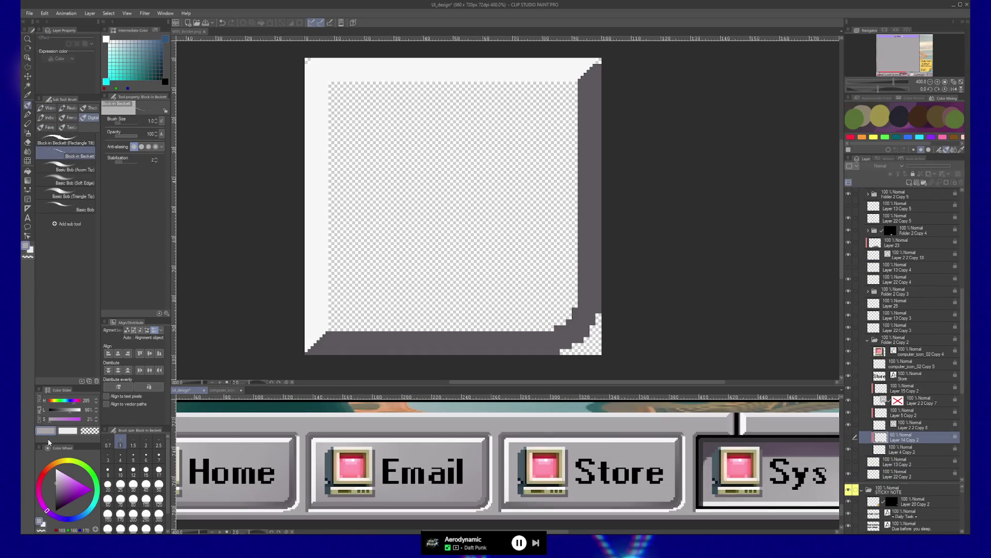
pyautogui.click(27, 247)
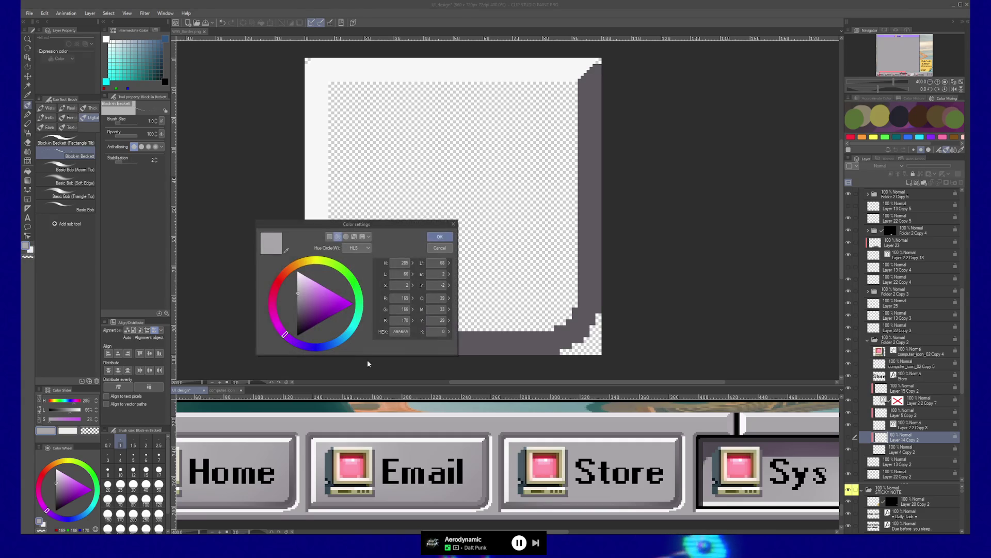
pyautogui.click(448, 249)
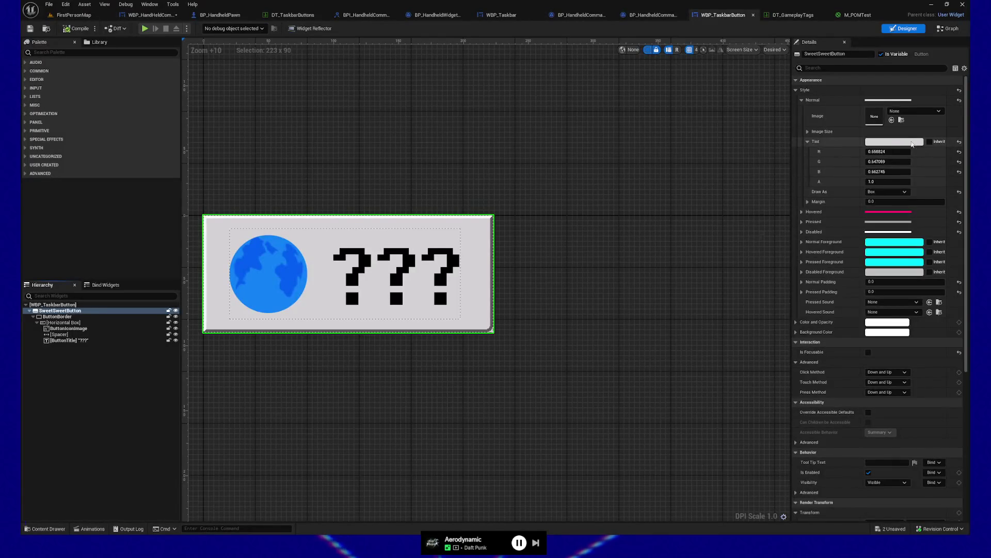
pyautogui.click(912, 180)
pyautogui.click(878, 294)
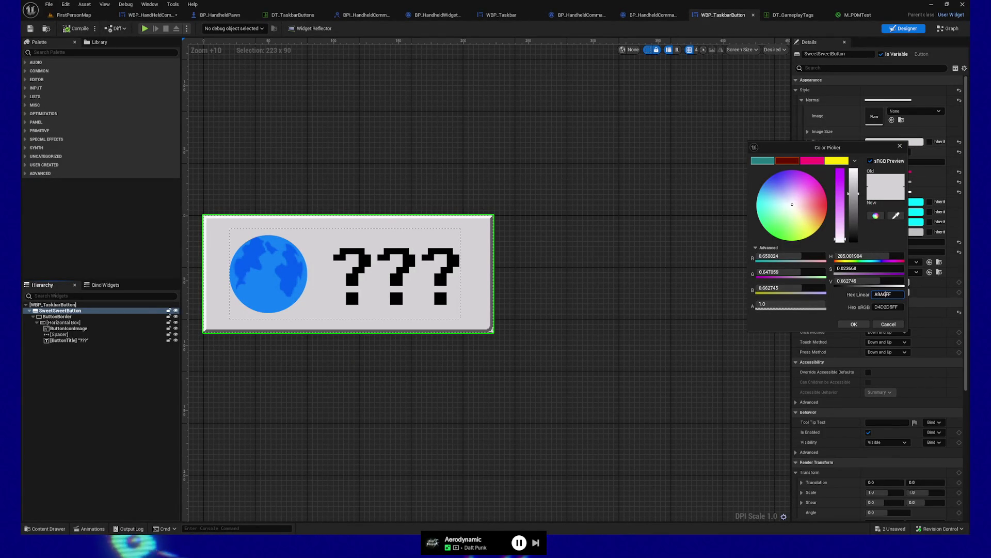
# - Confirm the D4D2D5 light gray tint and save the WBP_TaskbarButton widget
pyautogui.click(854, 323)
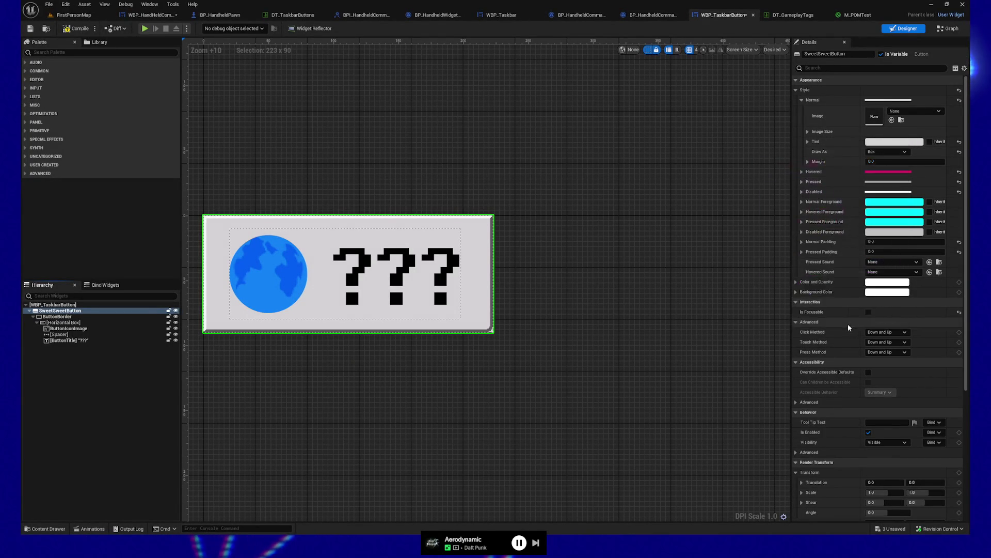
pyautogui.click(30, 29)
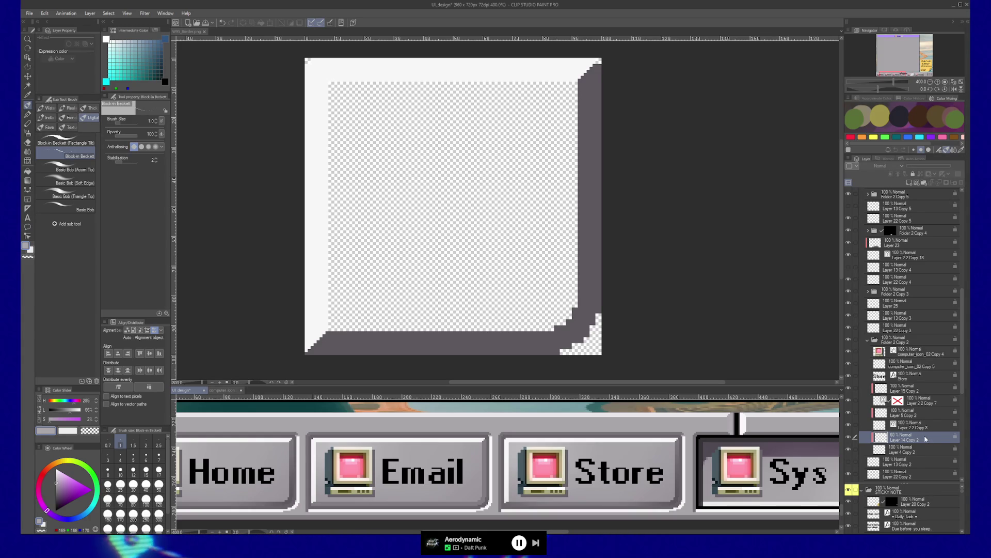
# - Add Layer 4 Copy 2 to the selection and check W95_Border.png's image resolution without changing it
pyautogui.keyDown('ctrl'); pyautogui.click(918, 449); pyautogui.keyUp('ctrl')
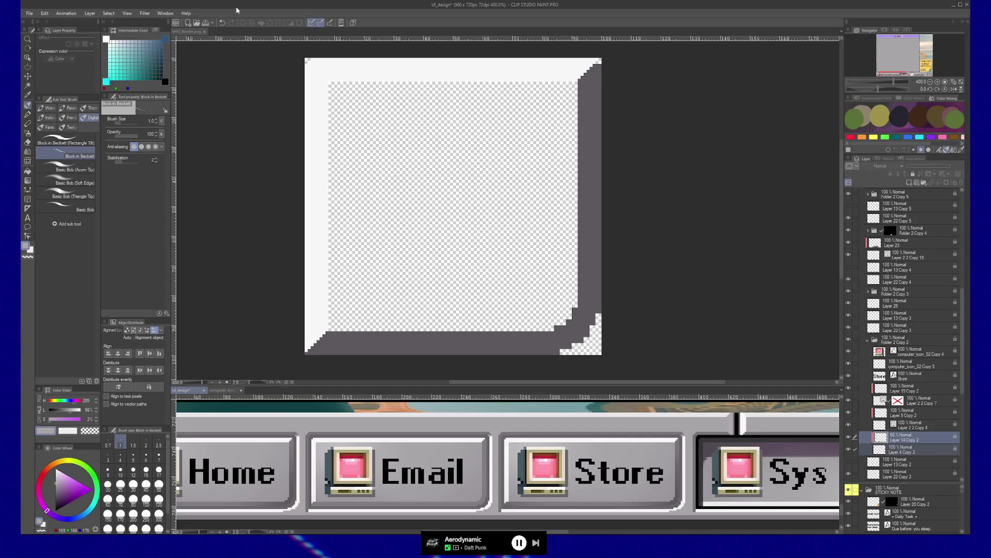
pyautogui.click(189, 33)
pyautogui.click(29, 14)
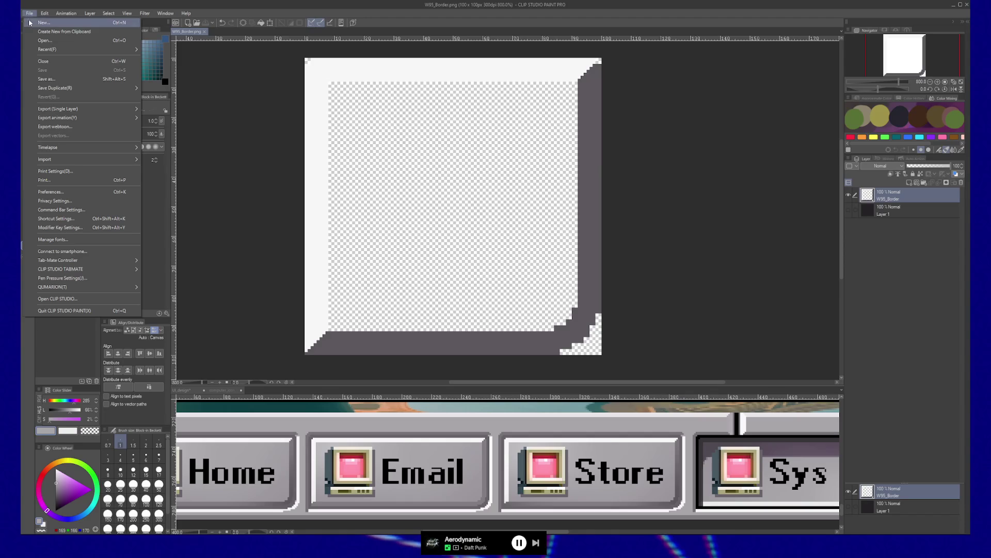
pyautogui.click(196, 41)
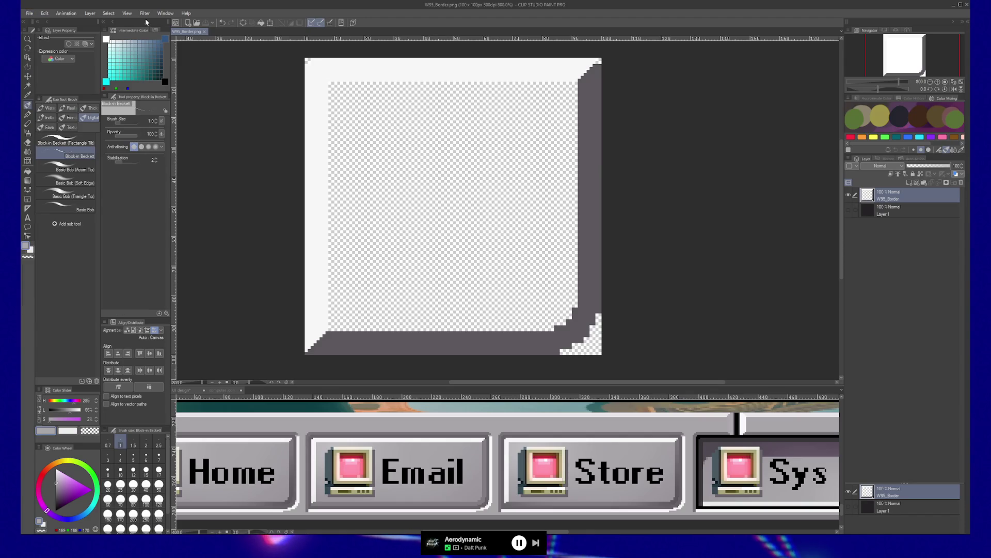
pyautogui.click(45, 13)
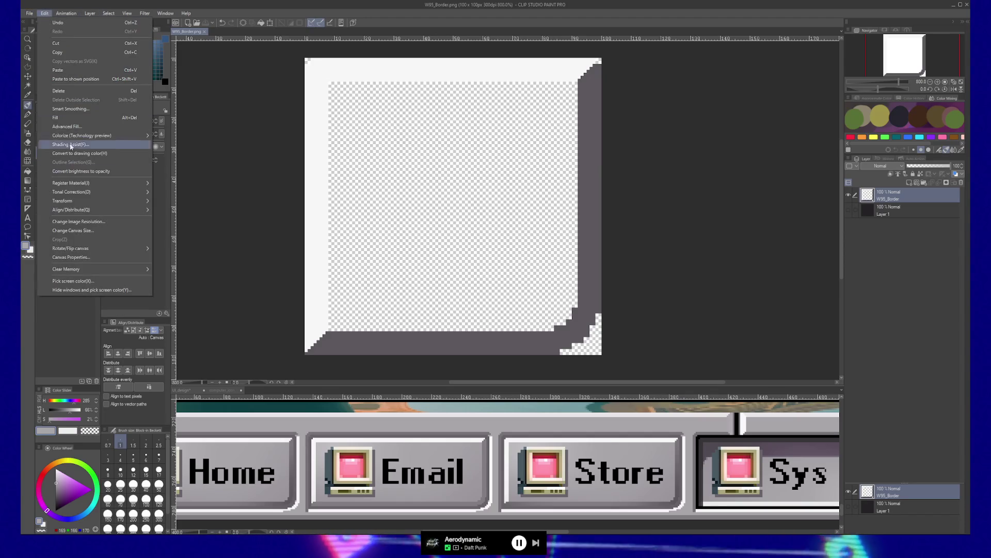
pyautogui.click(84, 225)
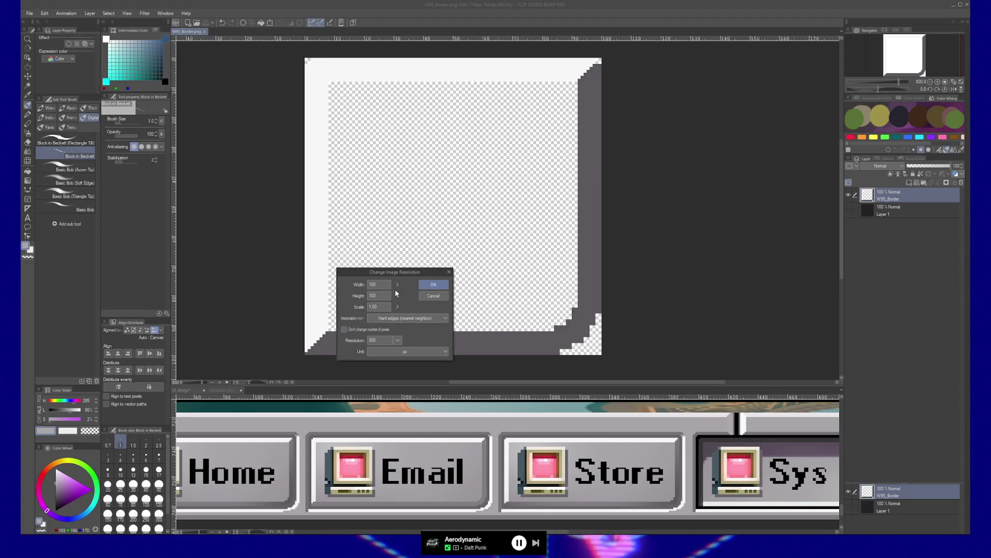
pyautogui.click(449, 272)
# - Create a new 100×100 px document and zoom it to 200%
pyautogui.click(29, 13)
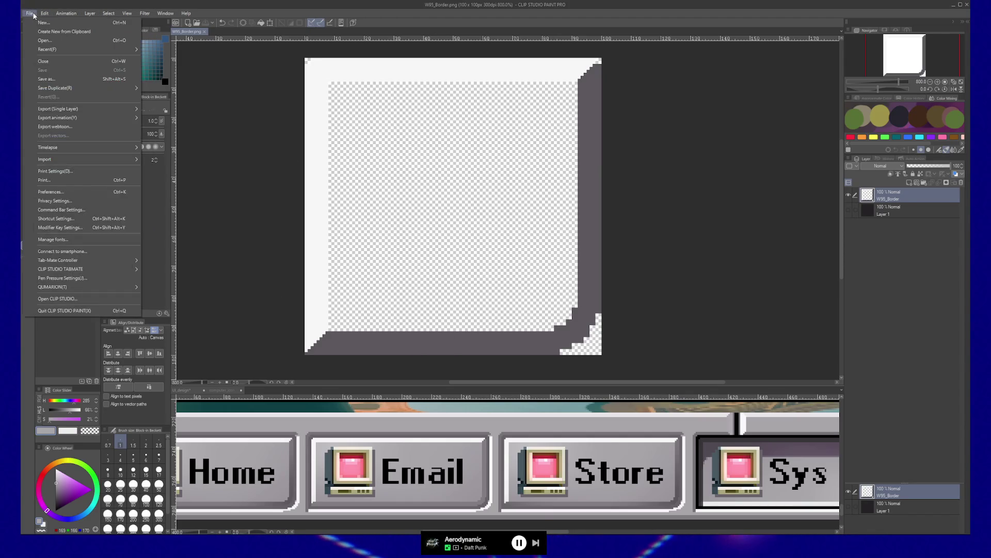
pyautogui.click(37, 24)
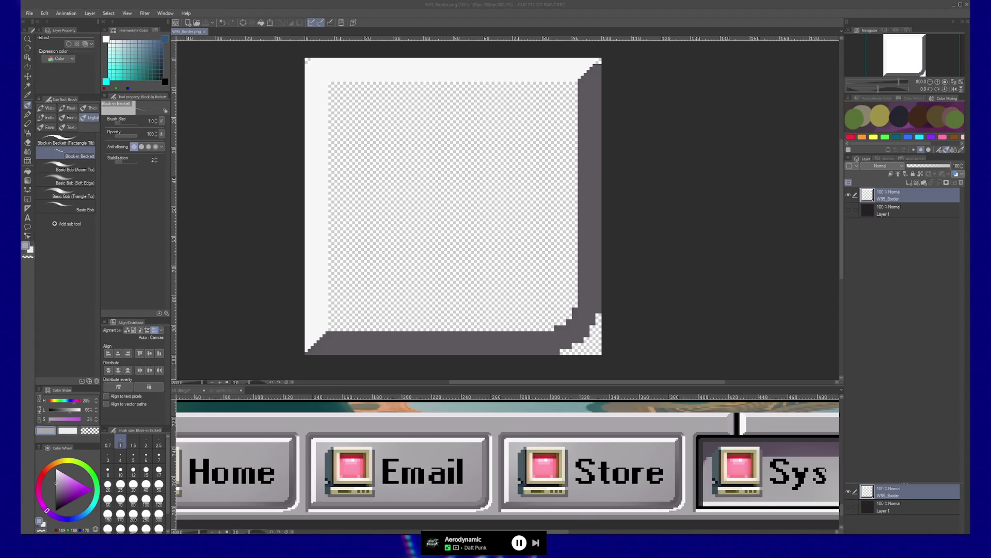
pyautogui.press('Return')
pyautogui.press('/')
pyautogui.click(521, 220)
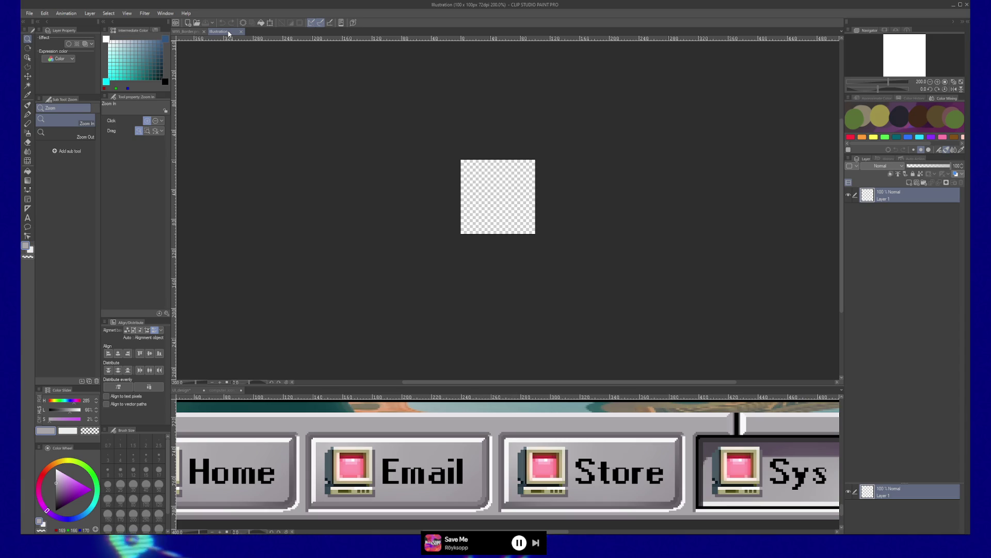
# - Change the canvas size to 500×500 px
pyautogui.click(46, 14)
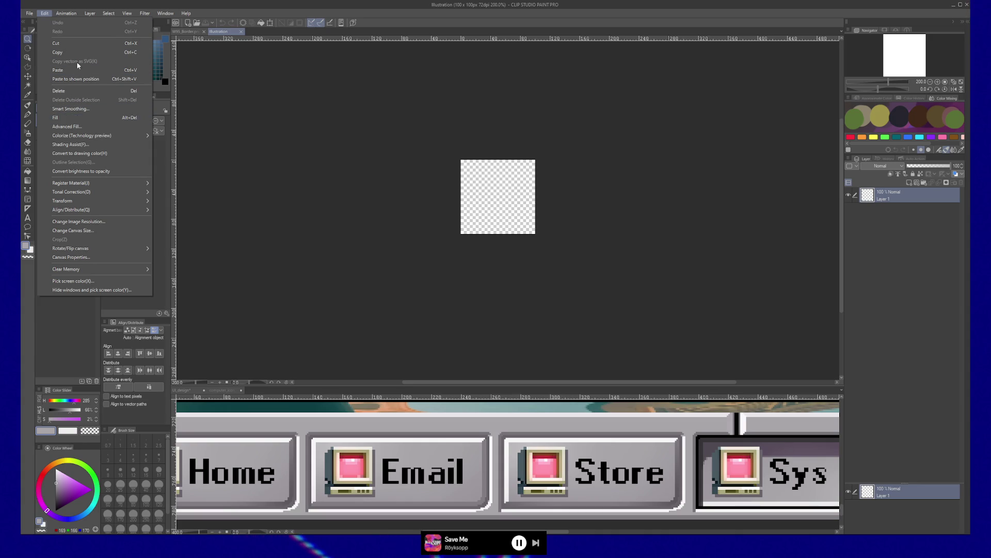
pyautogui.click(72, 230)
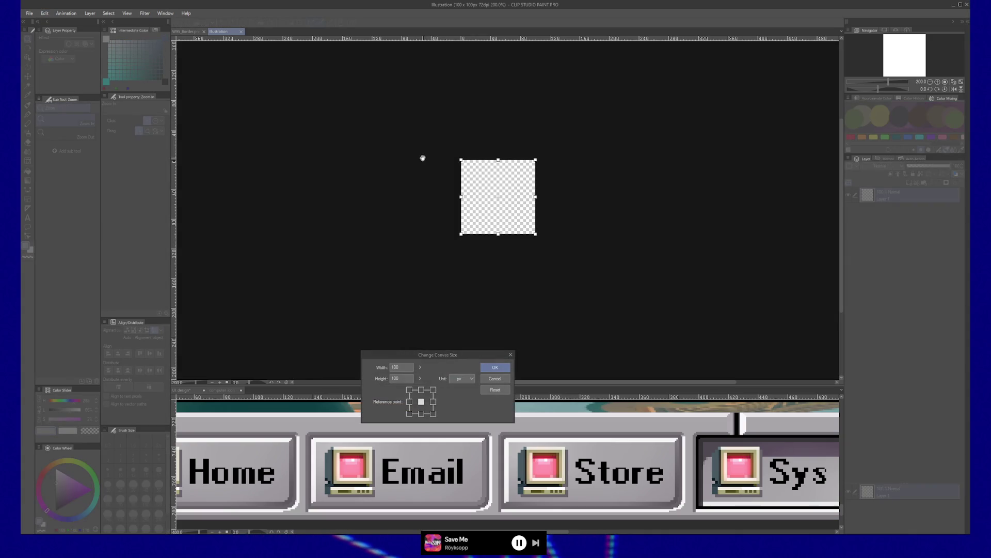
pyautogui.write('500')
pyautogui.press('Tab')
pyautogui.write('500')
pyautogui.press('Tab')
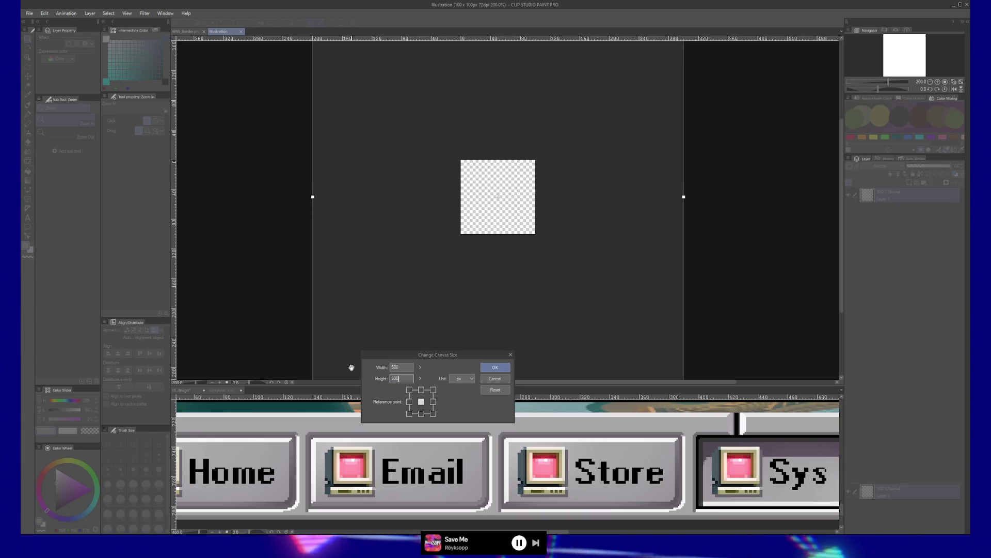
pyautogui.press('Return')
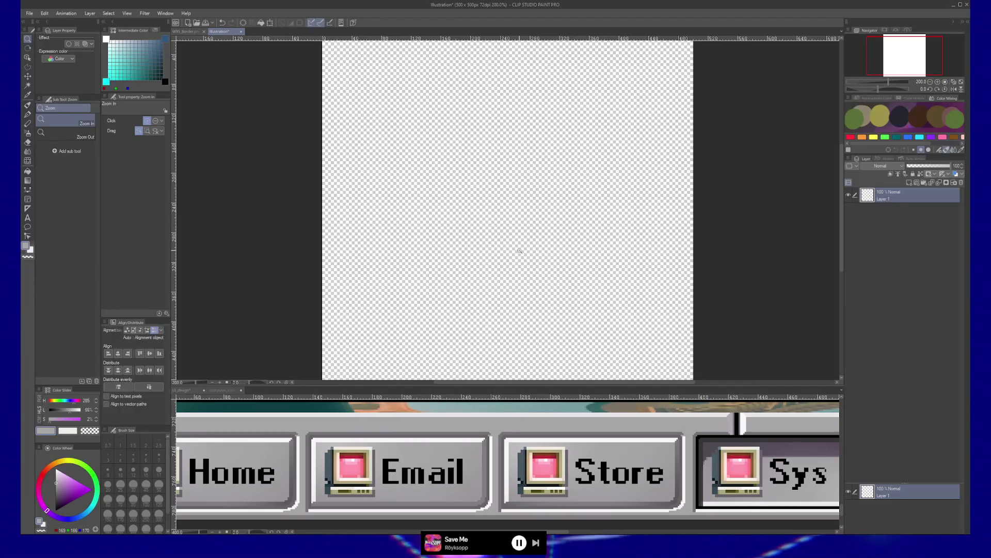
# - Paste the copied gray button bar layers and select only Layer 4 Copy
pyautogui.hotkey('ctrl', 'v')
pyautogui.press('k')
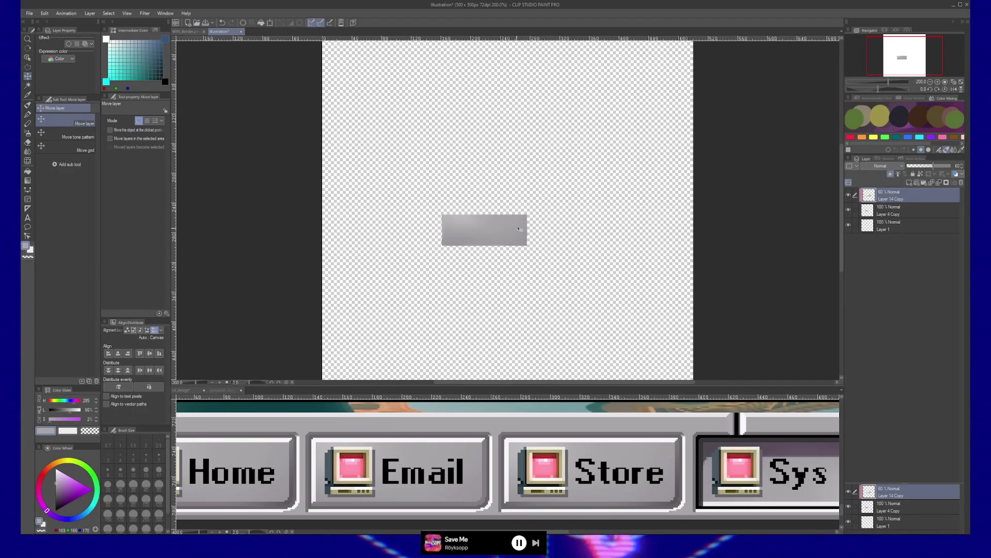
pyautogui.keyDown('ctrl'); pyautogui.click(895, 211); pyautogui.keyUp('ctrl')
pyautogui.rightClick(894, 211)
pyautogui.click(845, 234)
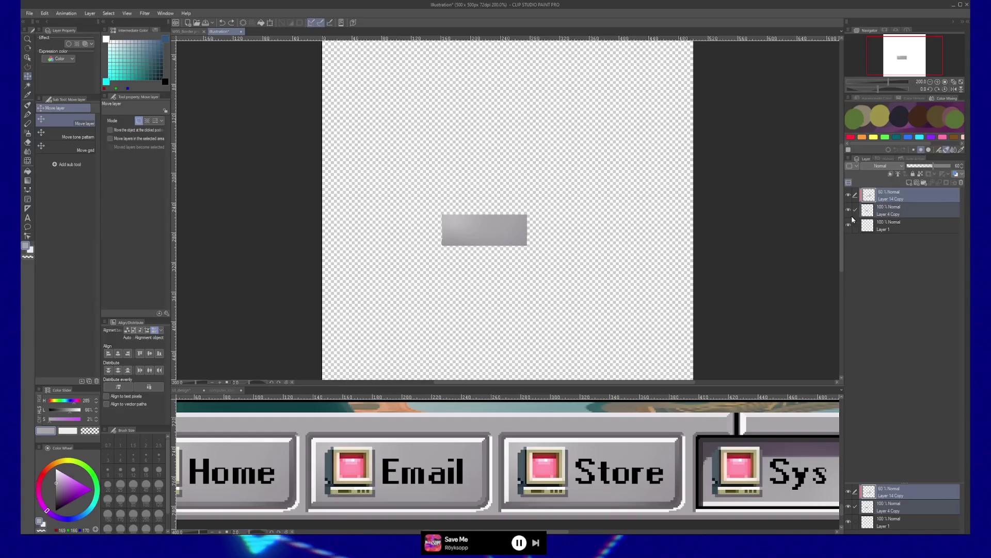
pyautogui.click(870, 212)
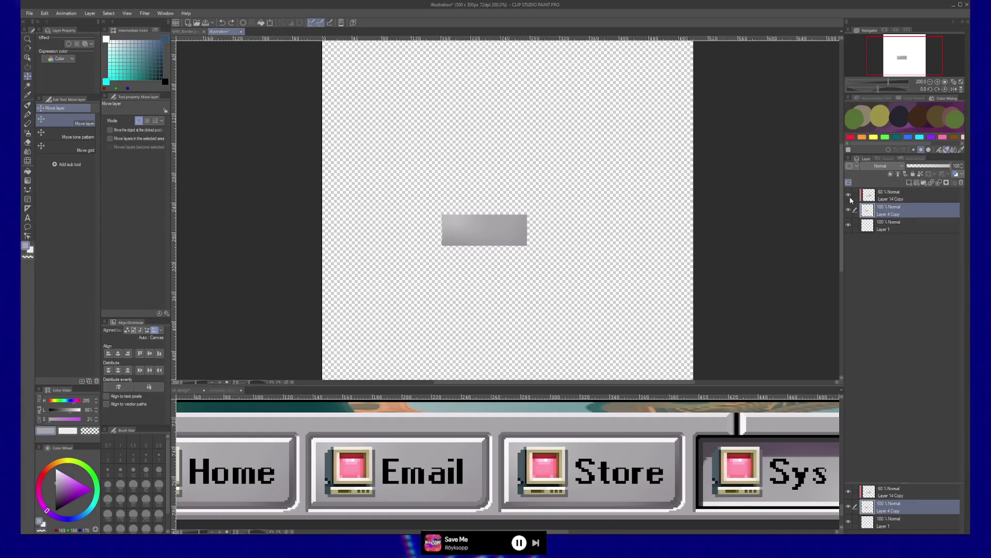
# - Fill Layer 1's whole canvas with gray
pyautogui.press('b')
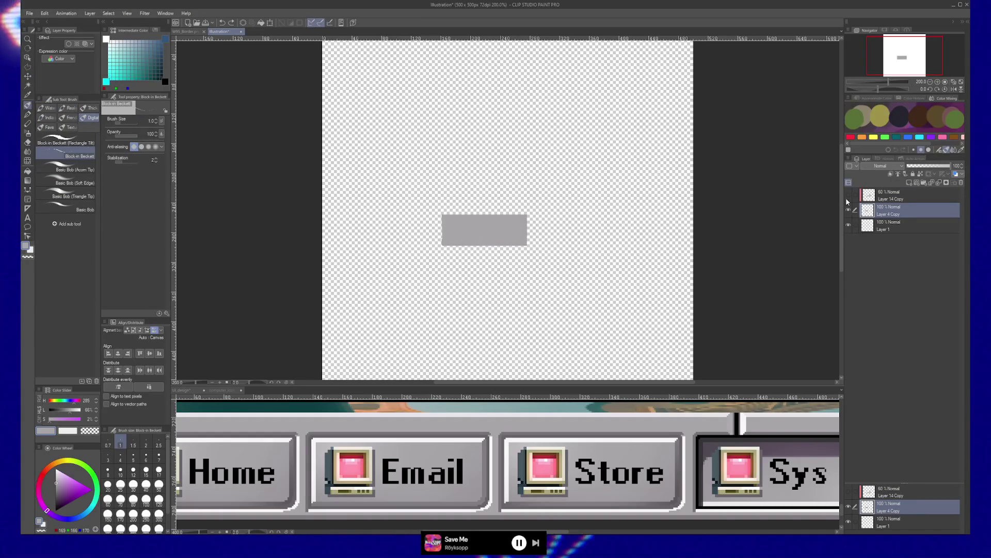
pyautogui.click(884, 225)
pyautogui.press('g')
pyautogui.click(524, 267)
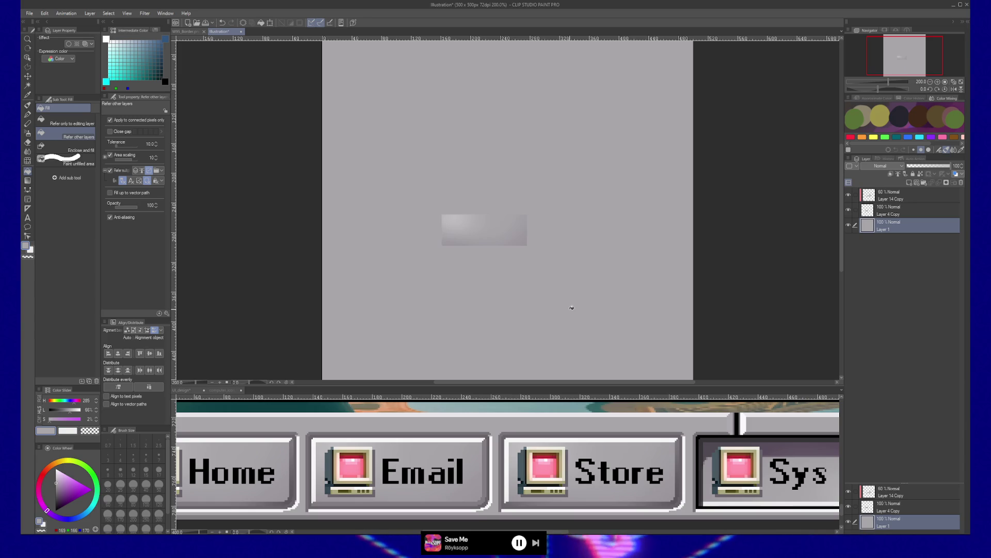
# - Select Layer 4 Copy's pixels and crop the canvas to the 117×43 px button bar
pyautogui.keyDown('ctrl'); pyautogui.click(871, 211); pyautogui.keyUp('ctrl')
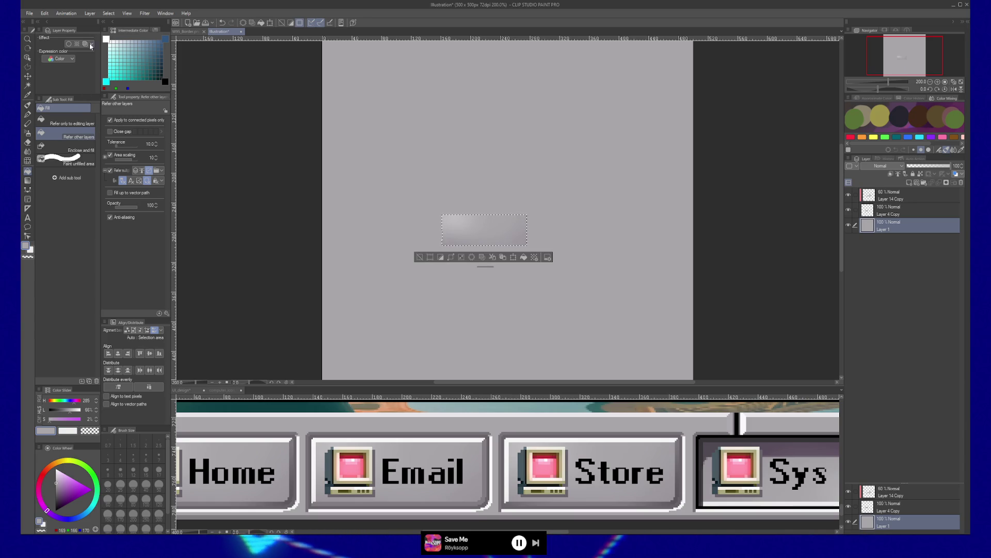
pyautogui.click(43, 14)
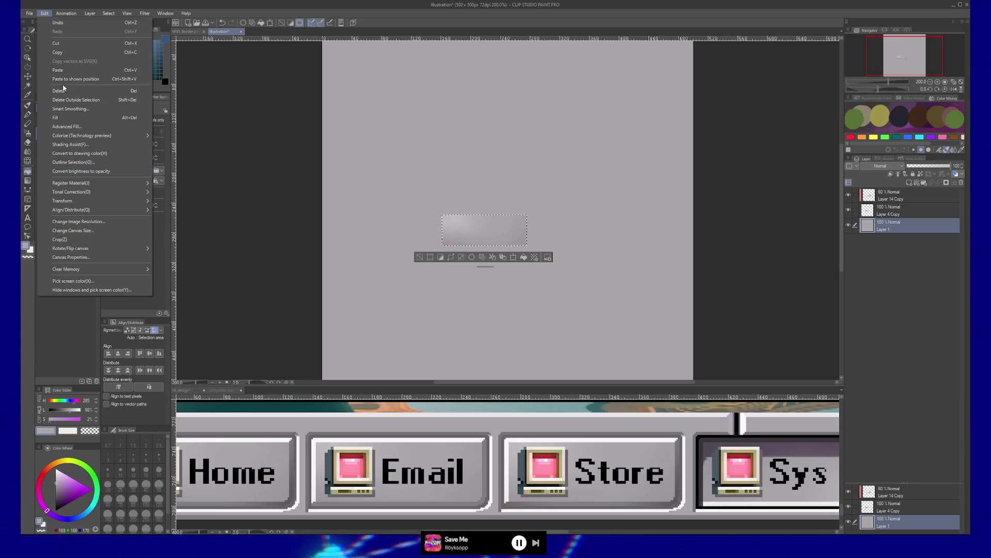
pyautogui.click(61, 239)
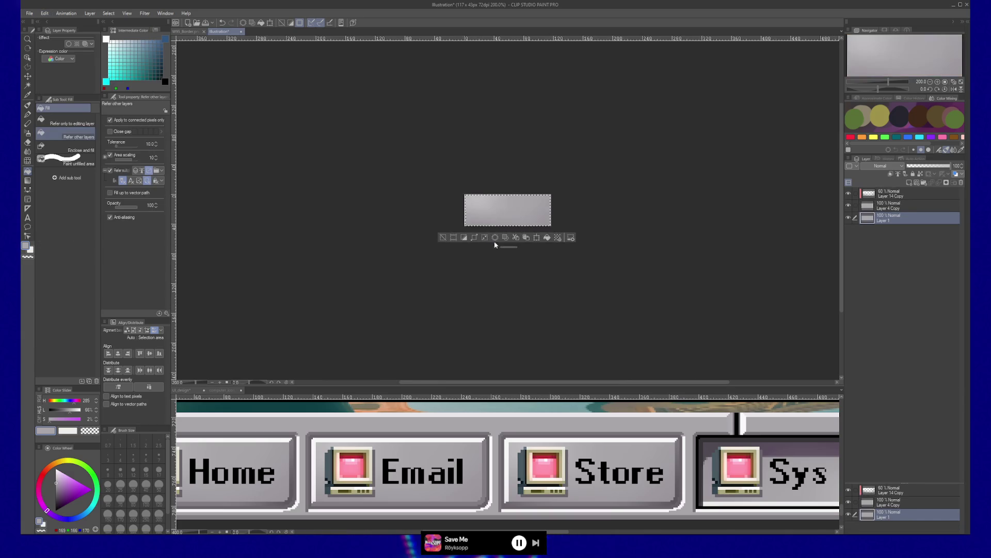
pyautogui.click(43, 14)
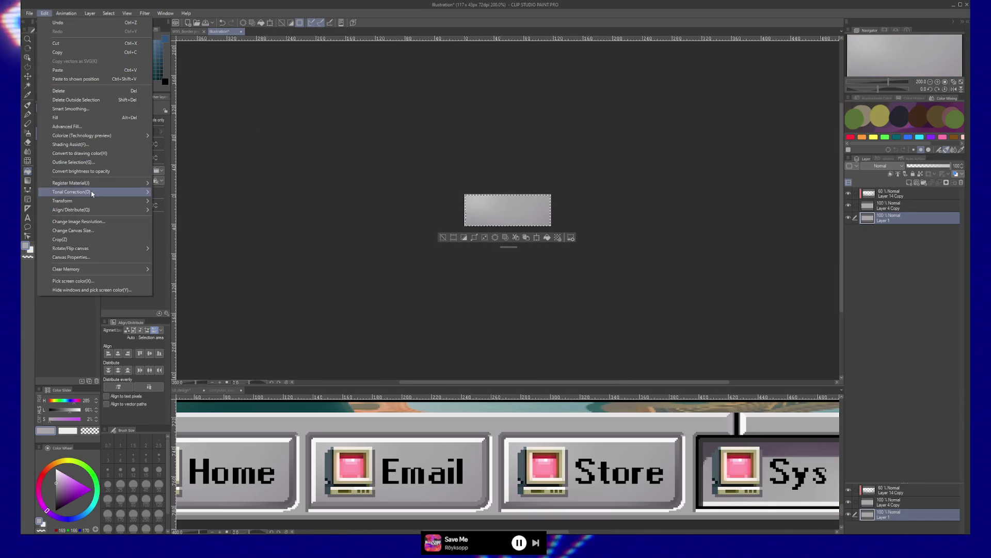
pyautogui.click(72, 231)
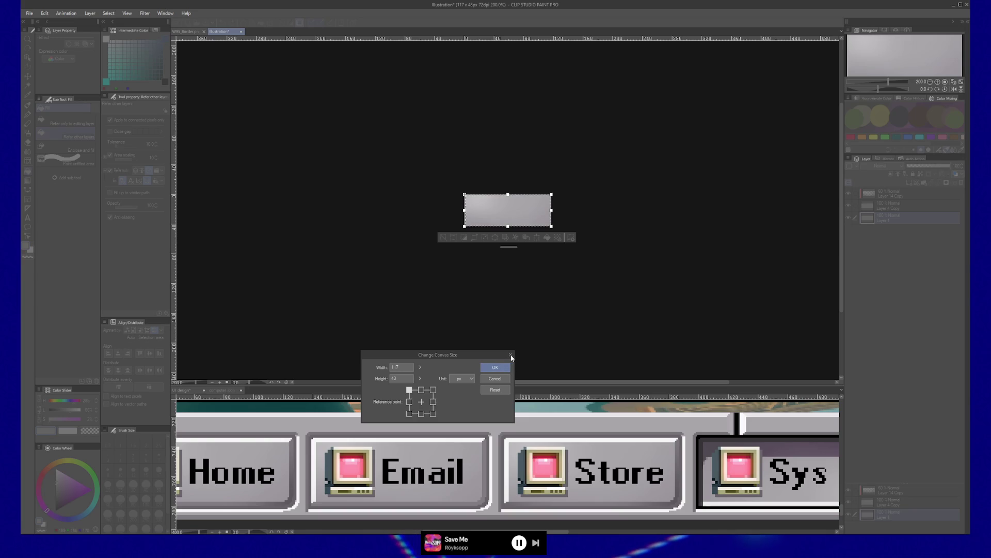
pyautogui.click(512, 356)
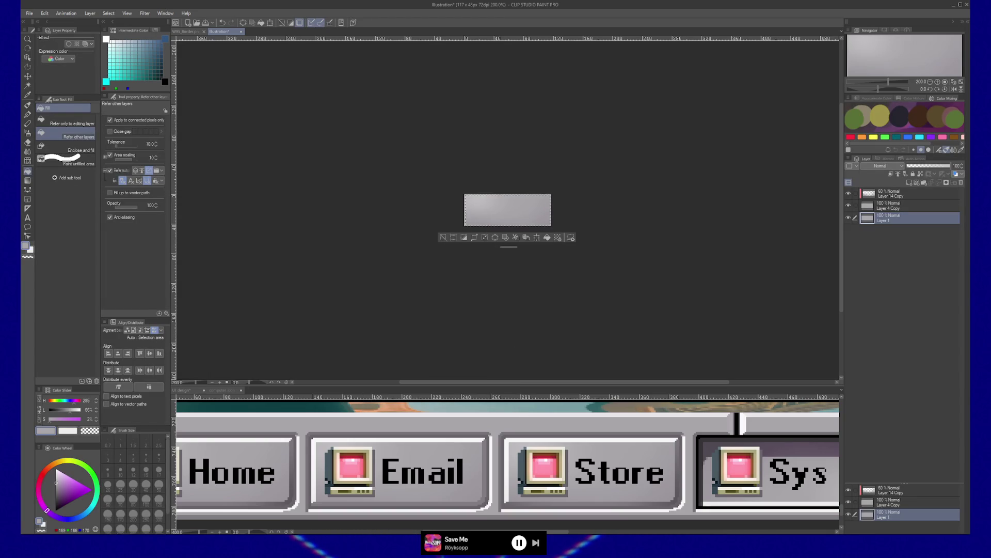
pyautogui.click(65, 14)
pyautogui.moveTo(44, 14)
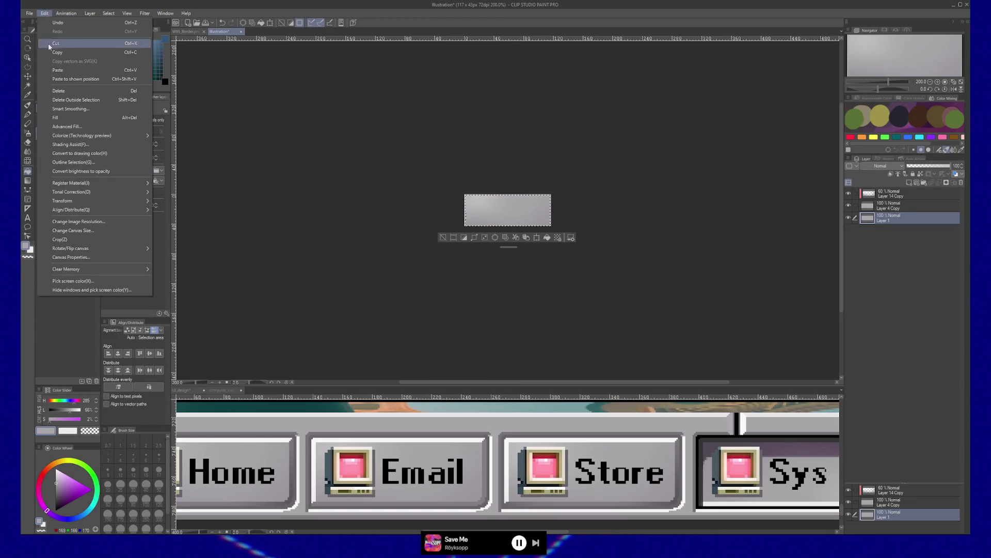
pyautogui.moveTo(67, 135)
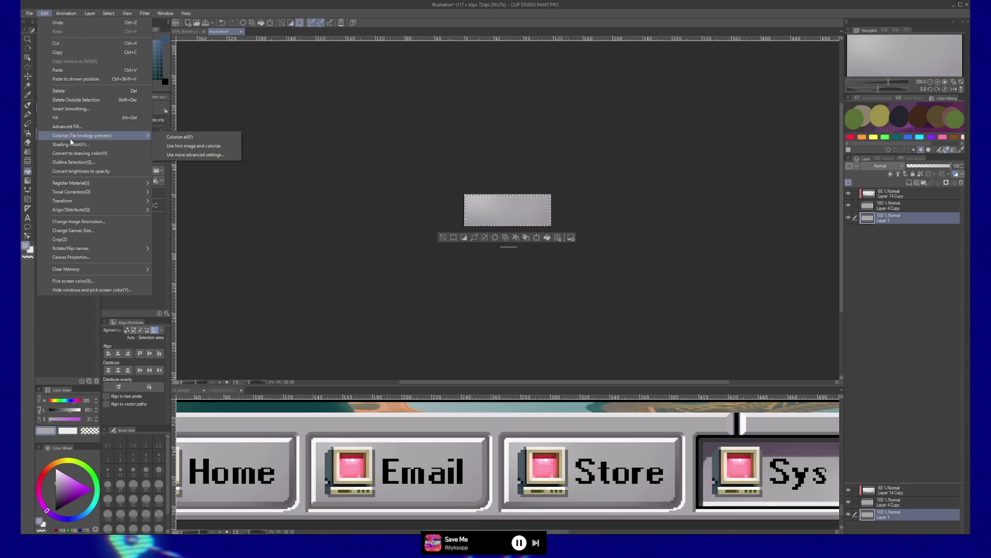
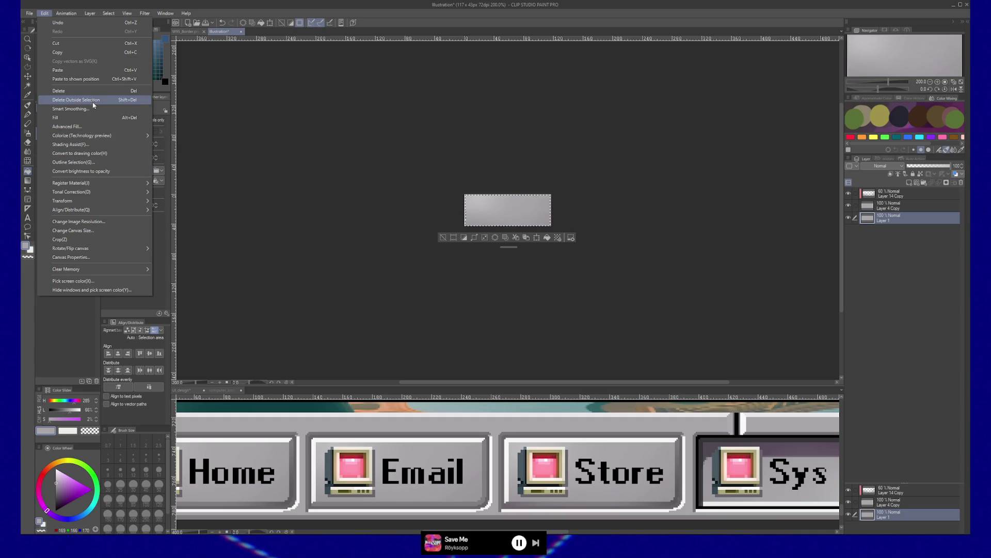
# - Scale the 117 × 43 image by 4 to 468 × 172 px using nearest-neighbour interpolation
pyautogui.click(93, 222)
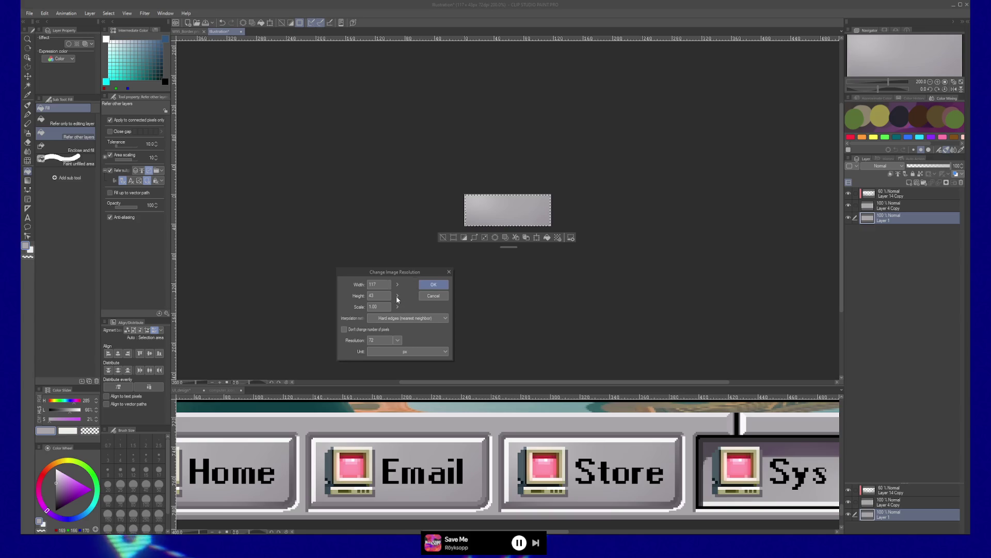
pyautogui.press('Tab')
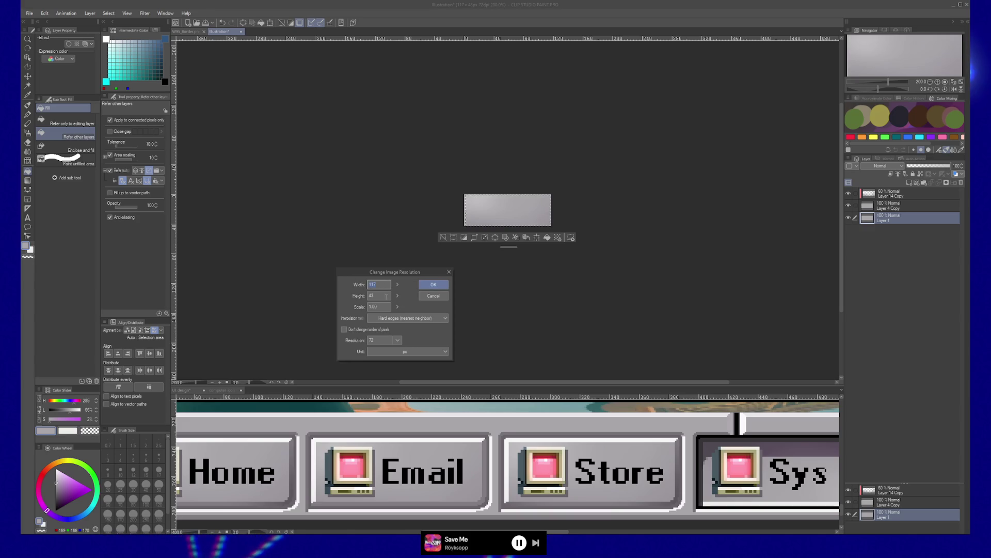
pyautogui.press('Tab')
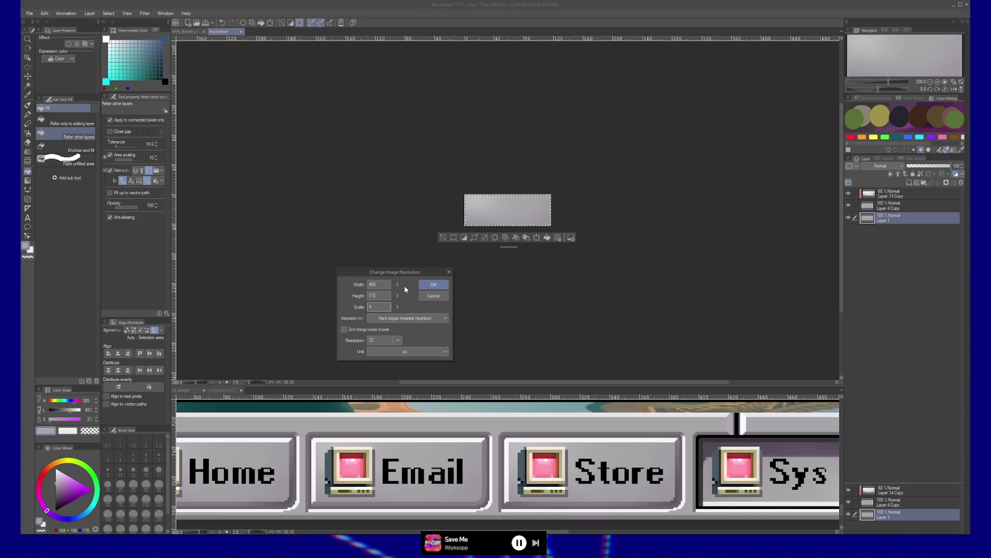
pyautogui.click(433, 284)
pyautogui.press('/')
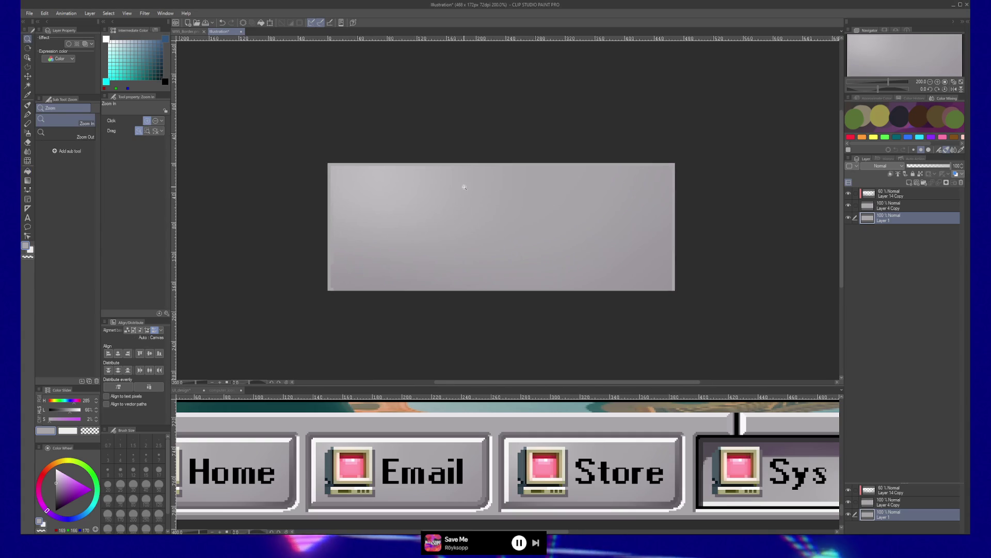
# - Hide the Layer 14 Copy gradient overlay and crop the image to the selection
pyautogui.click(498, 179)
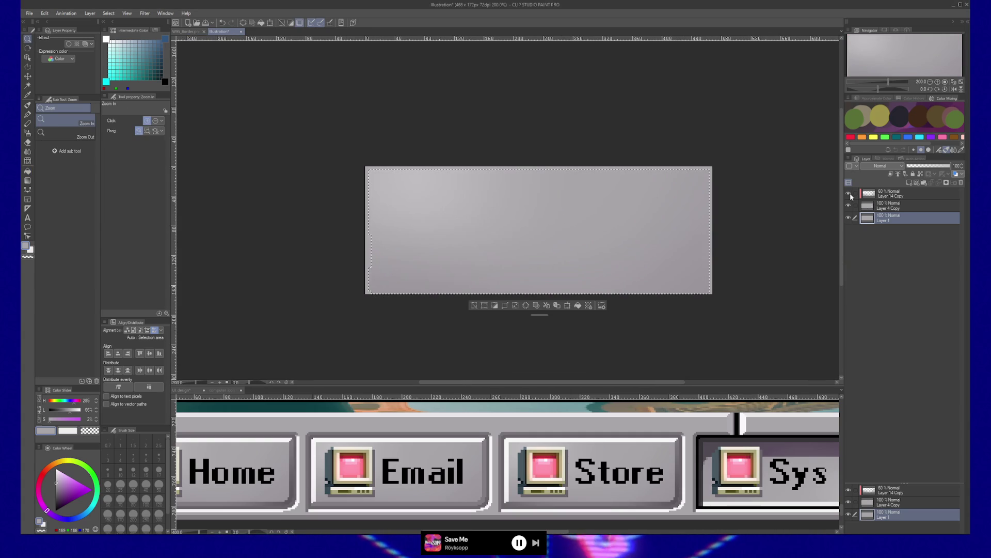
pyautogui.click(849, 194)
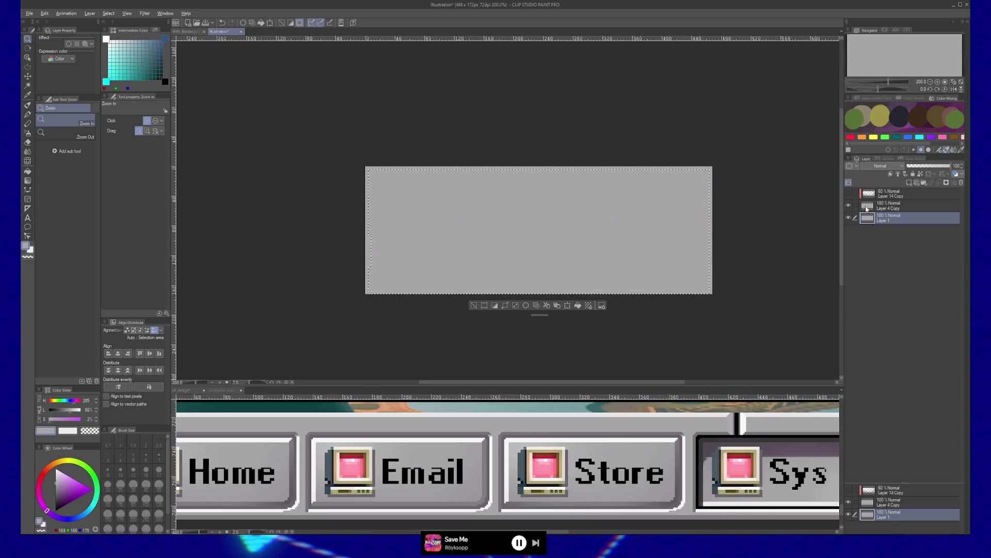
pyautogui.click(44, 13)
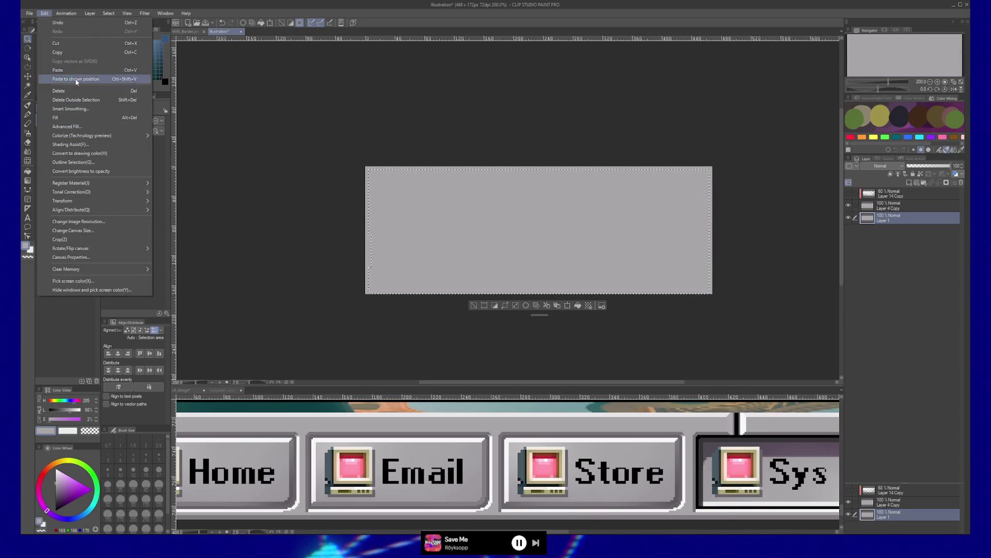
pyautogui.click(79, 240)
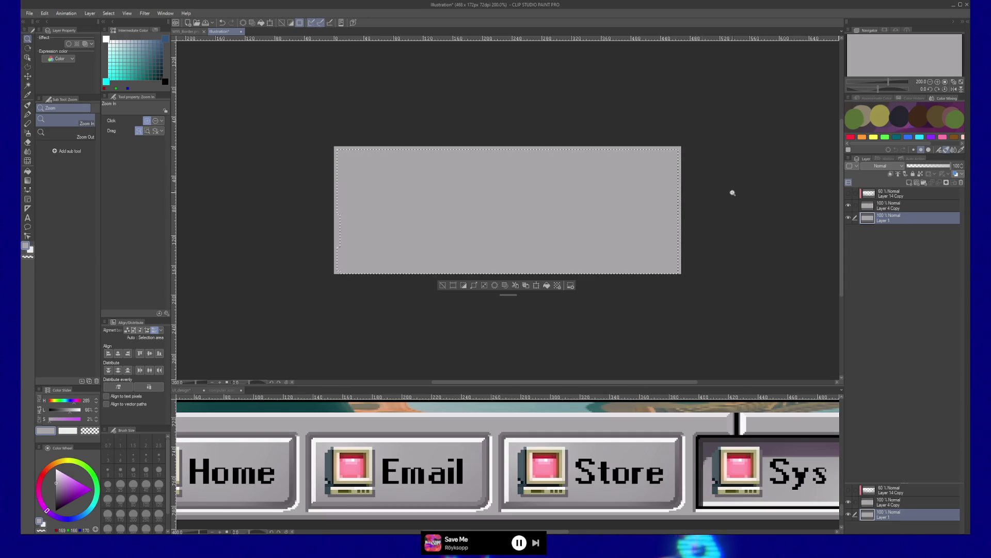
# - Zoom in on the grey button, switch to rectangle selection and clear the selection
pyautogui.hotkey('ctrl', '+')
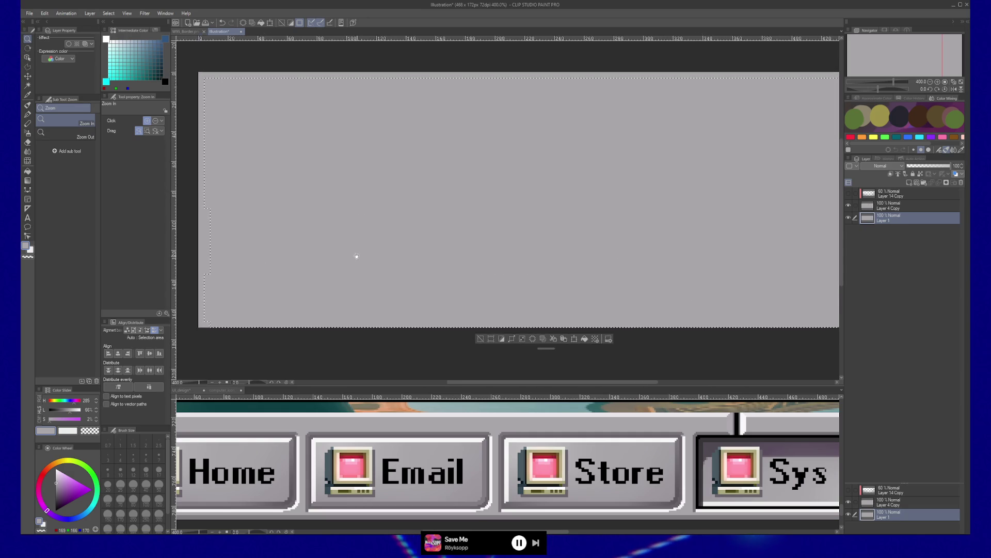
pyautogui.scroll(-1, 330, 257)
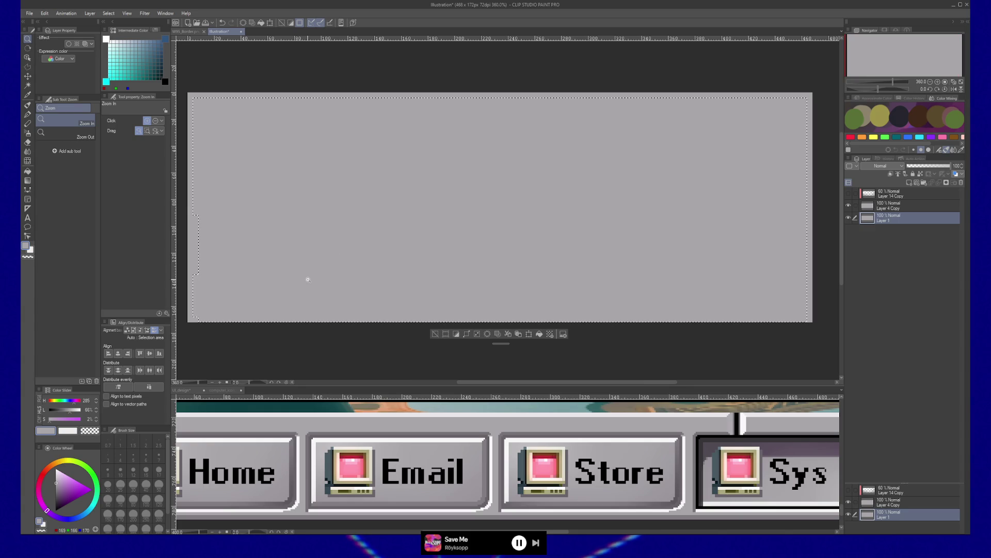
pyautogui.press('m')
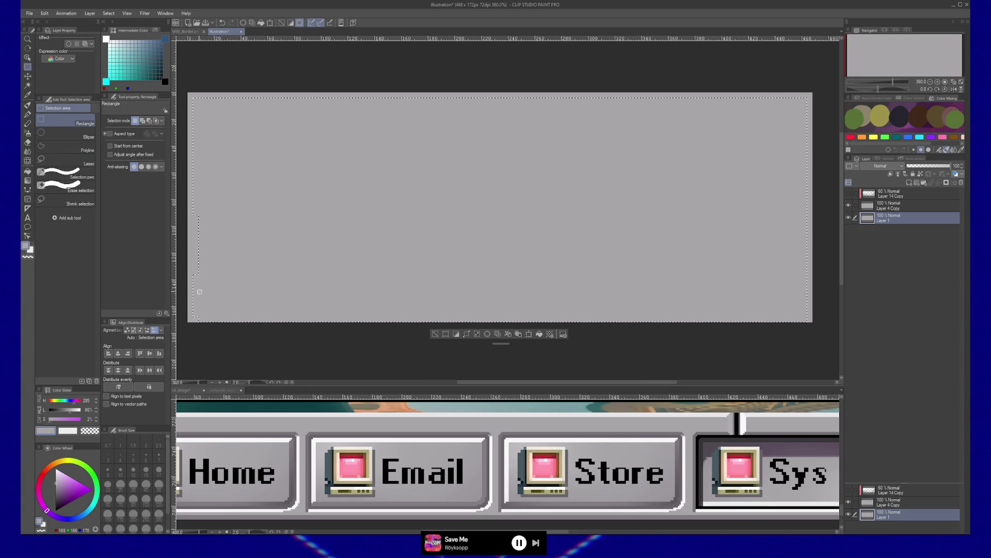
pyautogui.hotkey('ctrl', 'd')
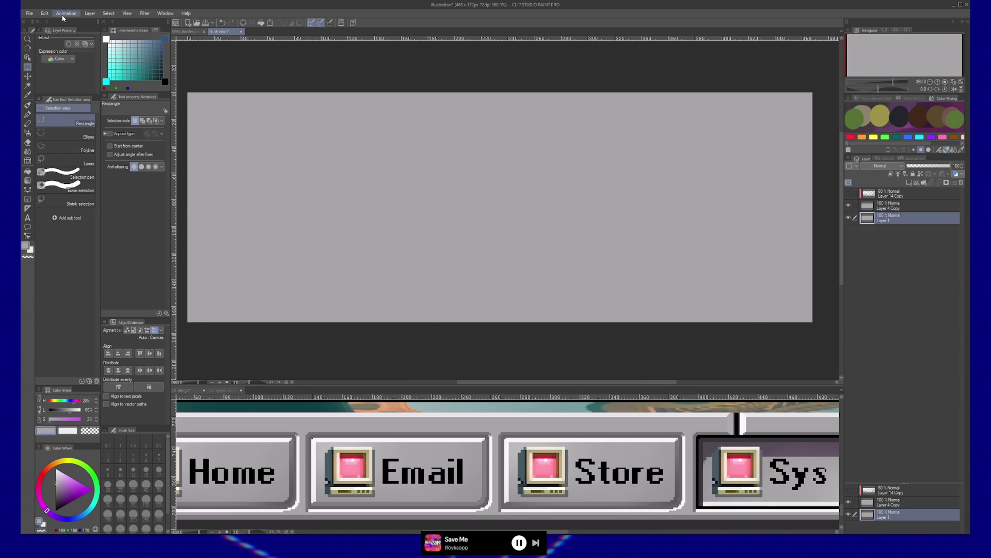
pyautogui.click(45, 13)
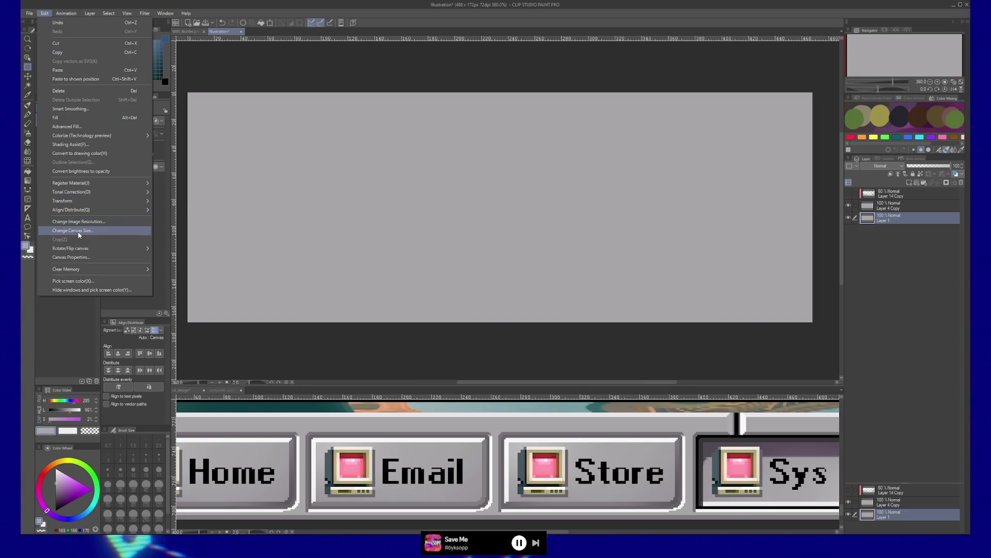
# - Set the canvas size to width 440 and height 160 px, anchored at the centre
pyautogui.click(79, 236)
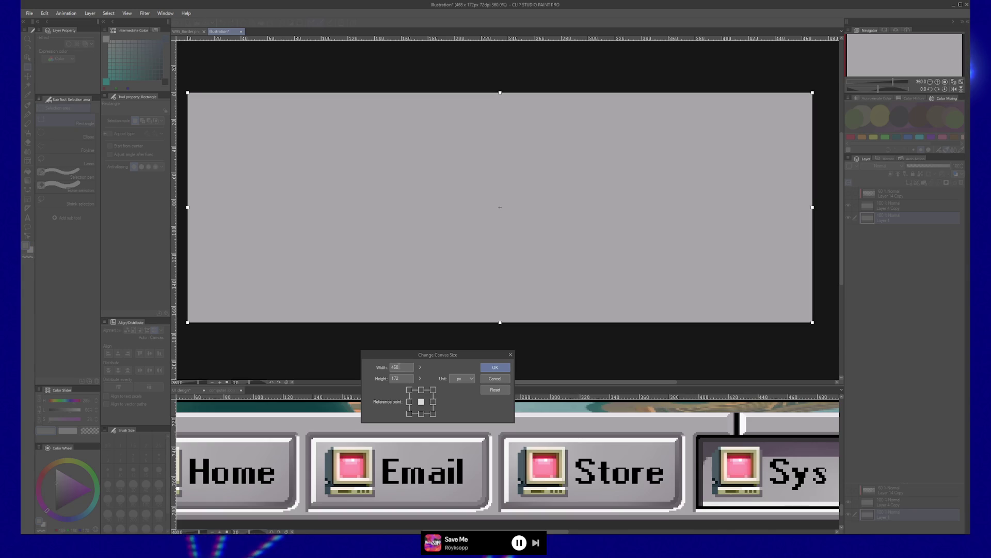
pyautogui.click(400, 368)
pyautogui.press('BackSpace')
pyautogui.write('0')
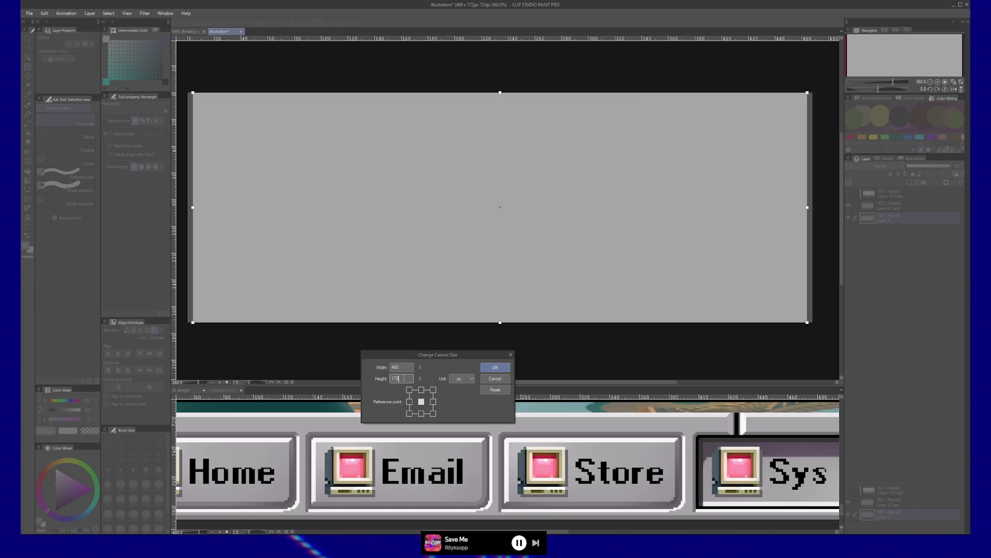
pyautogui.press('BackSpace')
pyautogui.write('0')
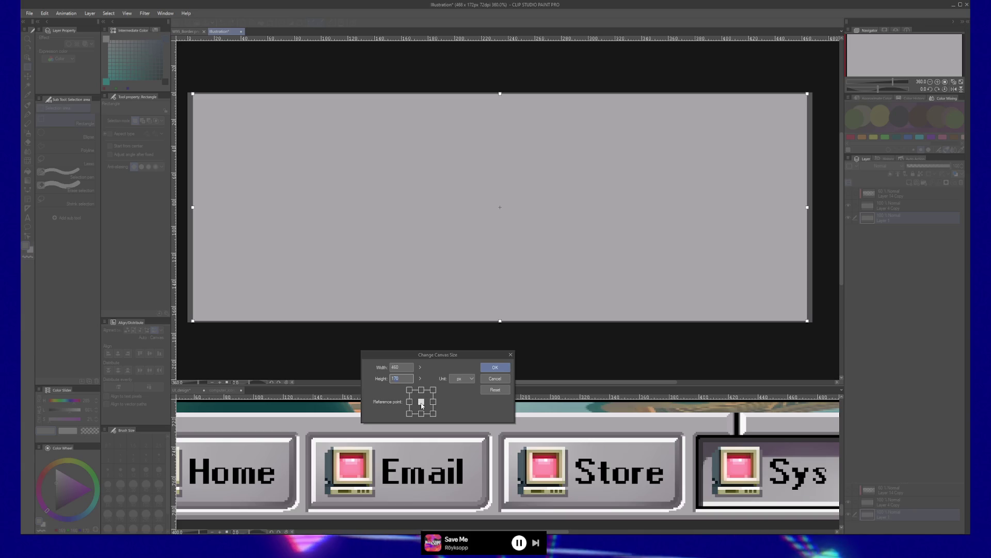
pyautogui.press('BackSpace')
pyautogui.press('BackSpace')
pyautogui.write('60')
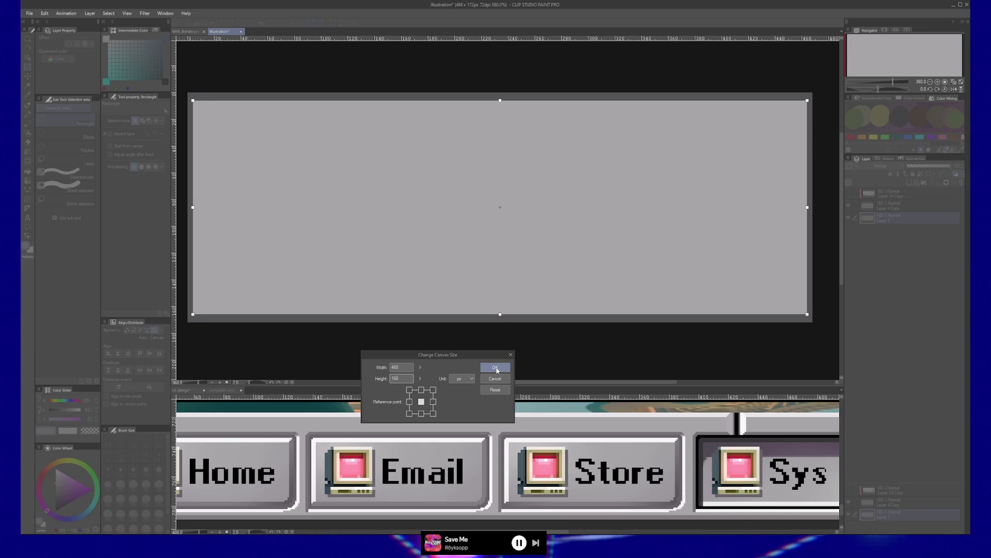
pyautogui.click(409, 367)
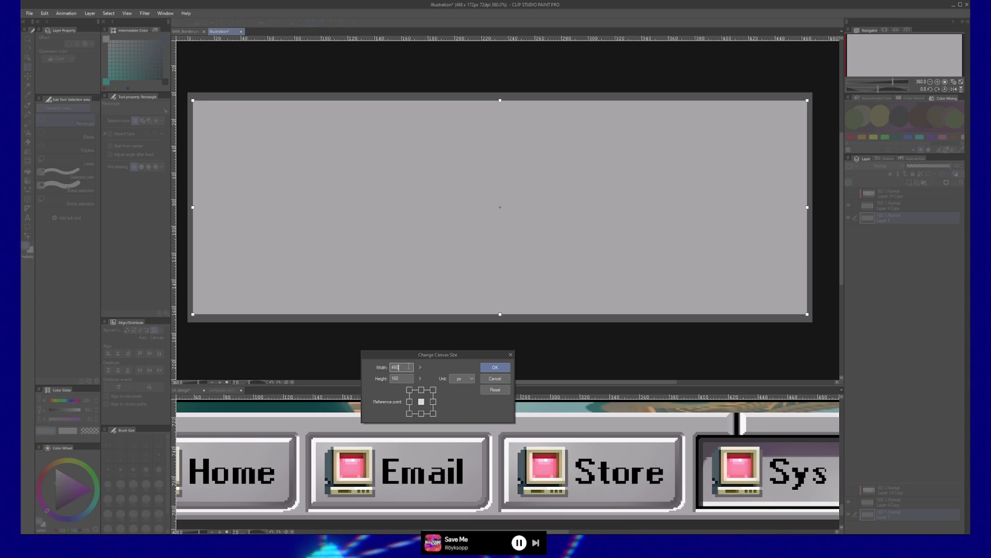
pyautogui.write('440')
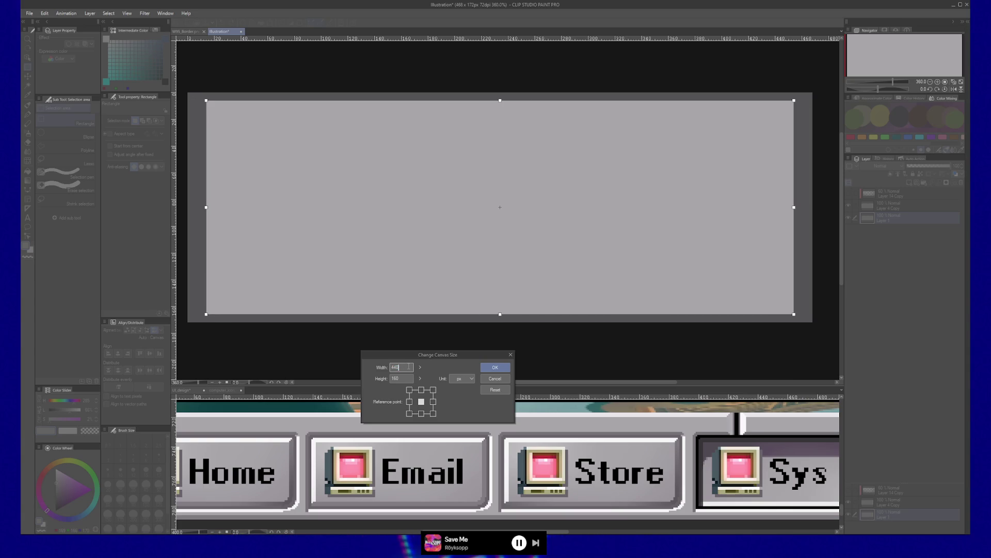
pyautogui.press('Return')
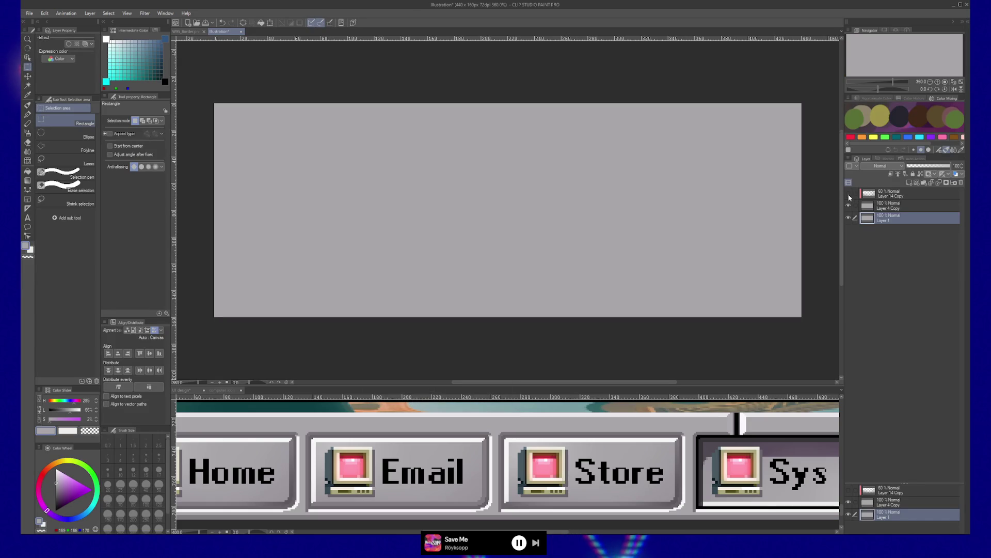
# - Turn the Layer 14 Copy gradient overlay back on and zoom out to the whole image
pyautogui.click(902, 197)
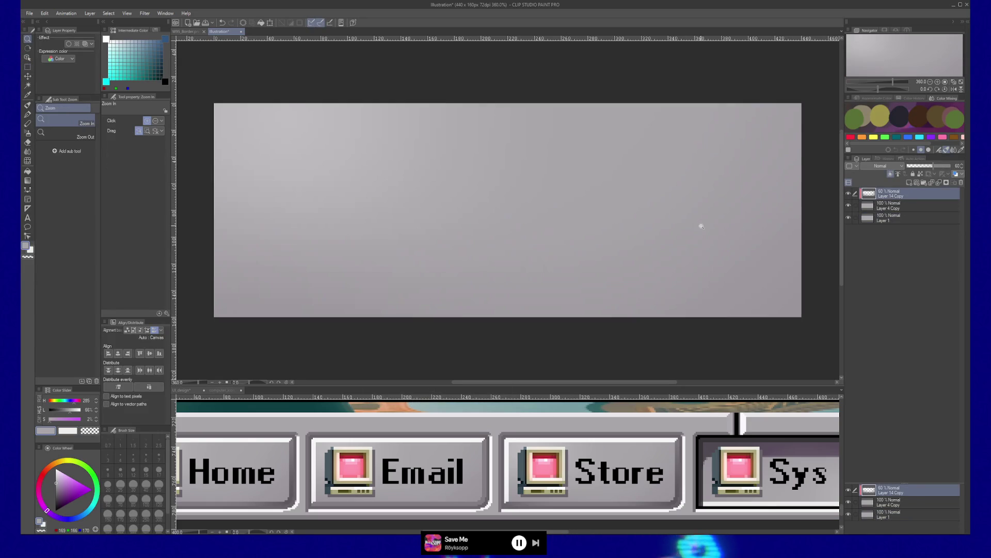
pyautogui.keyDown('alt'); pyautogui.click(702, 226); pyautogui.keyUp('alt')
pyautogui.moveTo(731, 231); pyautogui.dragTo(686, 233)
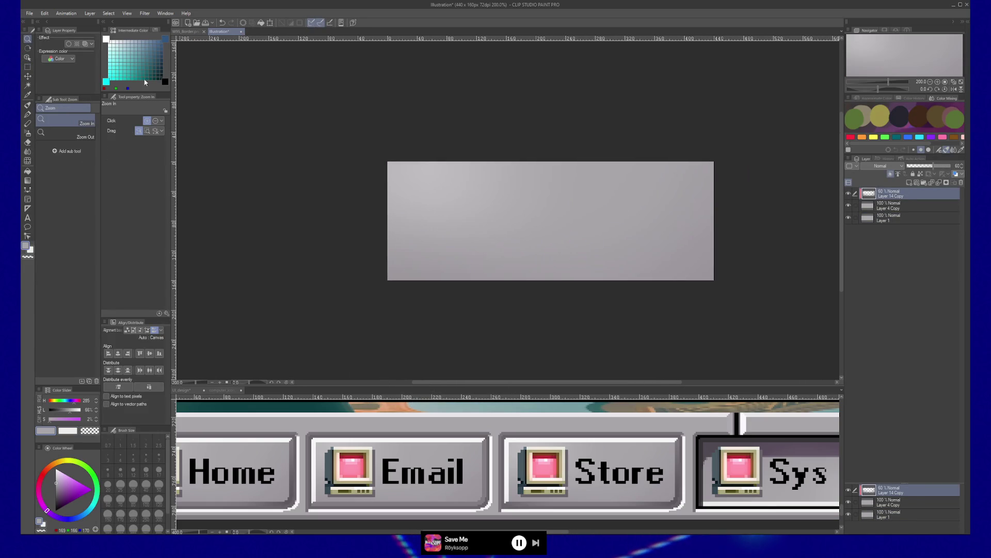
# - Try Save As and a single-layer PNG export, cancel both, then show Unreal's UI textures folder
pyautogui.click(31, 14)
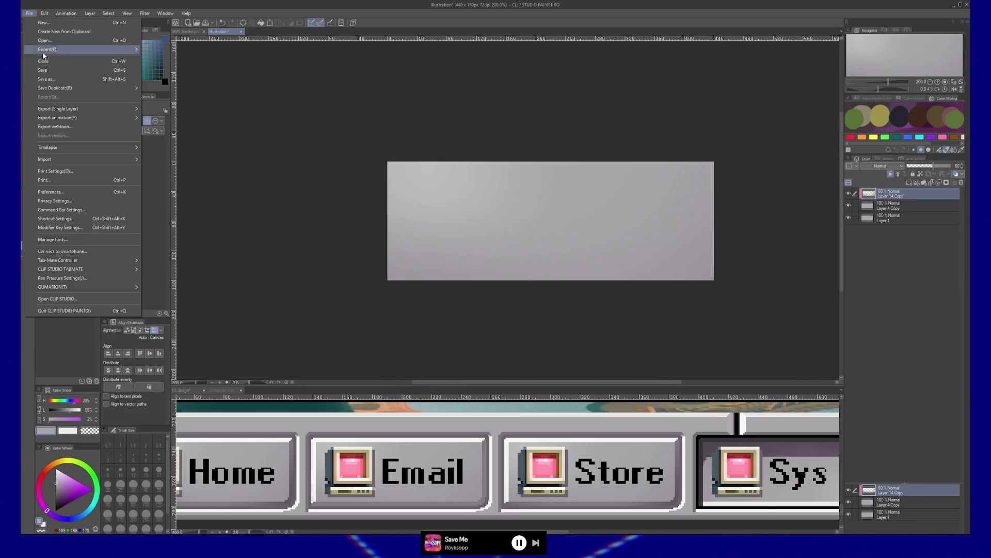
pyautogui.click(46, 78)
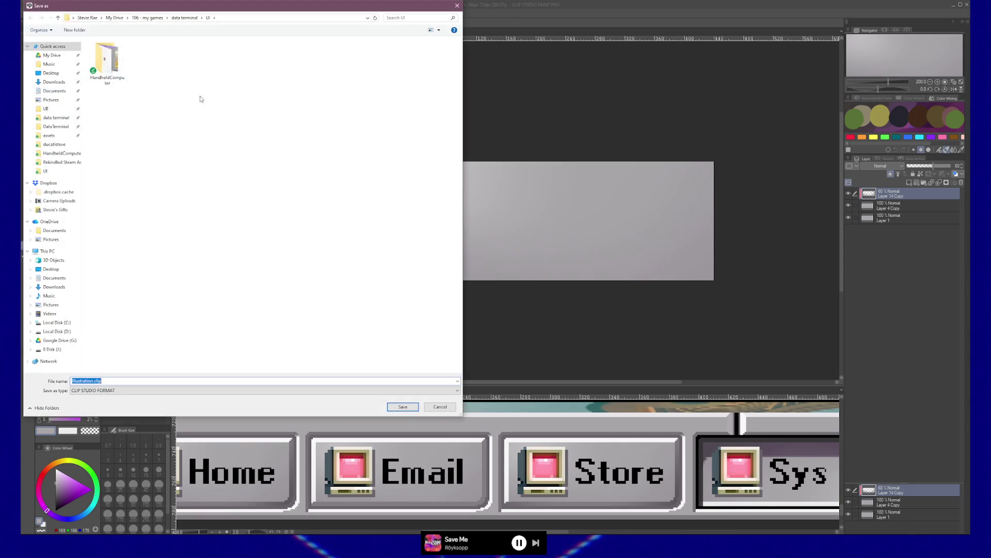
pyautogui.press('Escape')
pyautogui.click(30, 14)
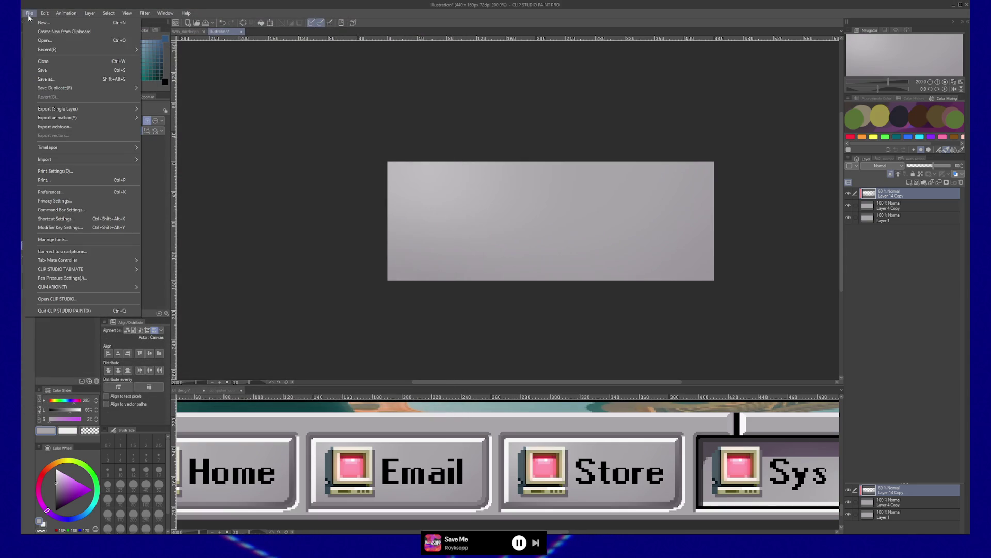
pyautogui.moveTo(129, 111)
pyautogui.click(181, 128)
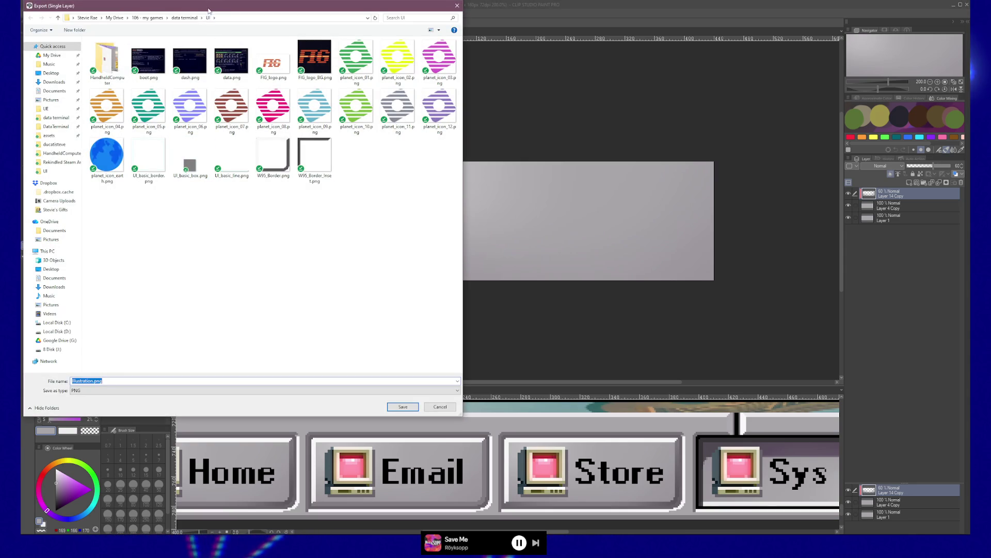
pyautogui.press('Escape')
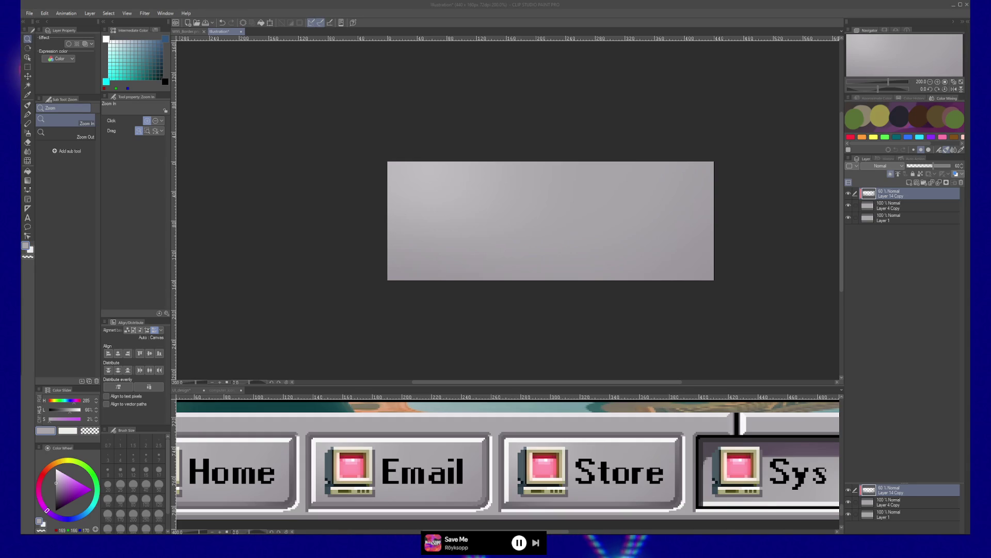
pyautogui.click(43, 177)
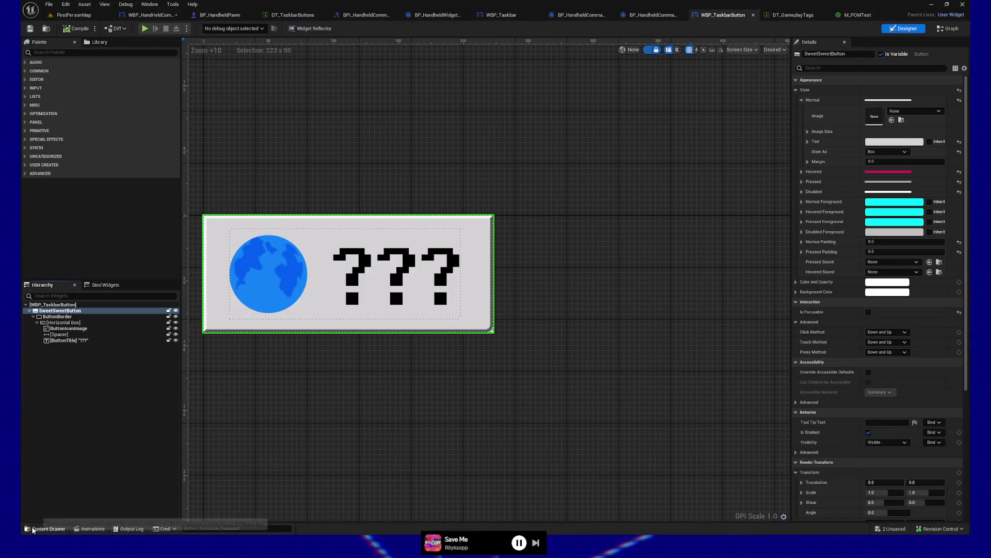
pyautogui.click(45, 529)
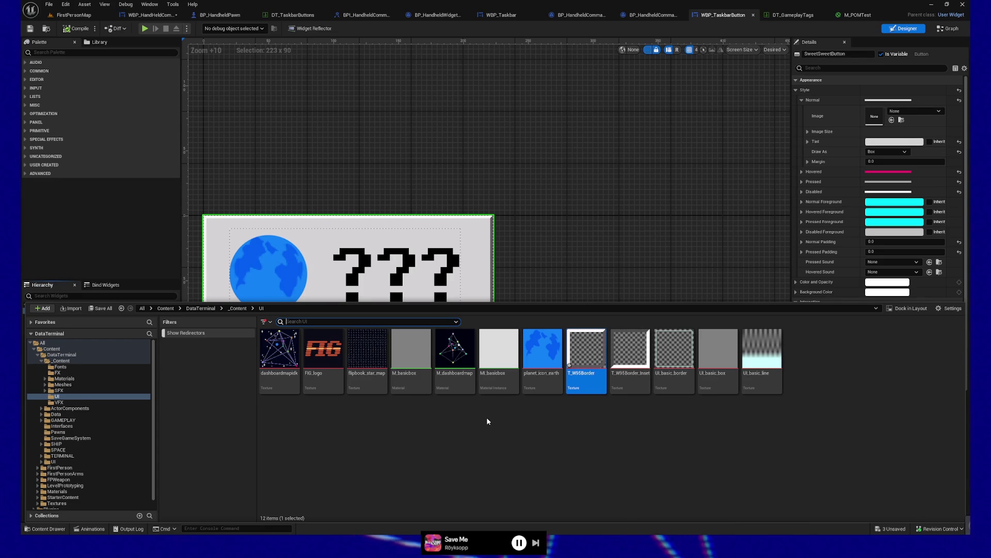
# - Inspect the UI_basic_box texture, then close its preview
pyautogui.doubleClick(727, 353)
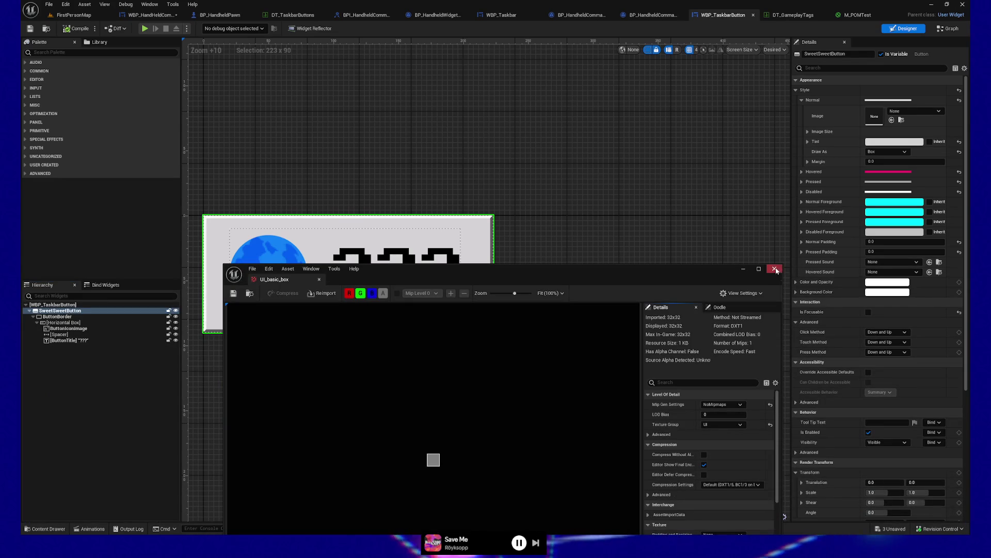
pyautogui.click(775, 268)
pyautogui.click(45, 529)
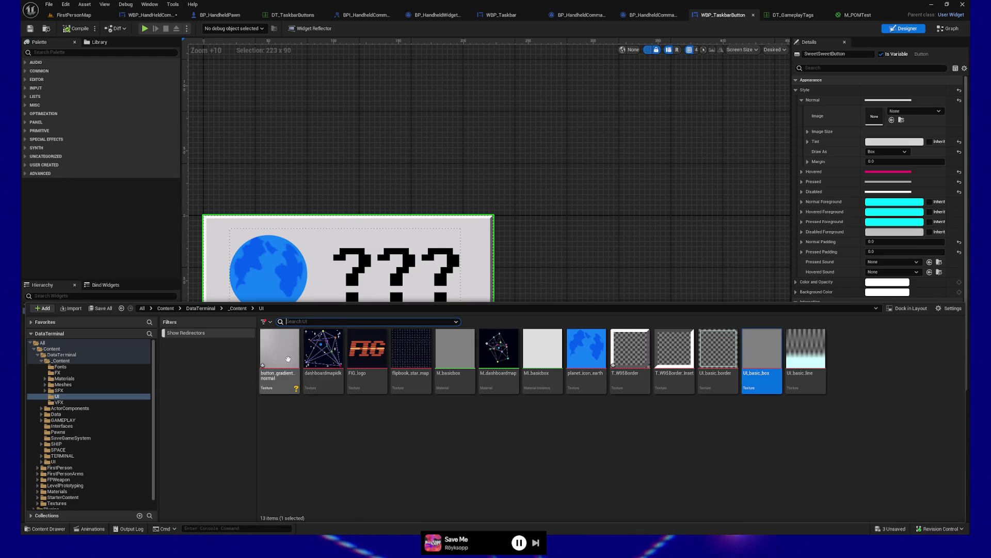
# - Rename the button gradient texture to T_ButtonGradient_Normal
pyautogui.click(279, 357)
pyautogui.press('F2')
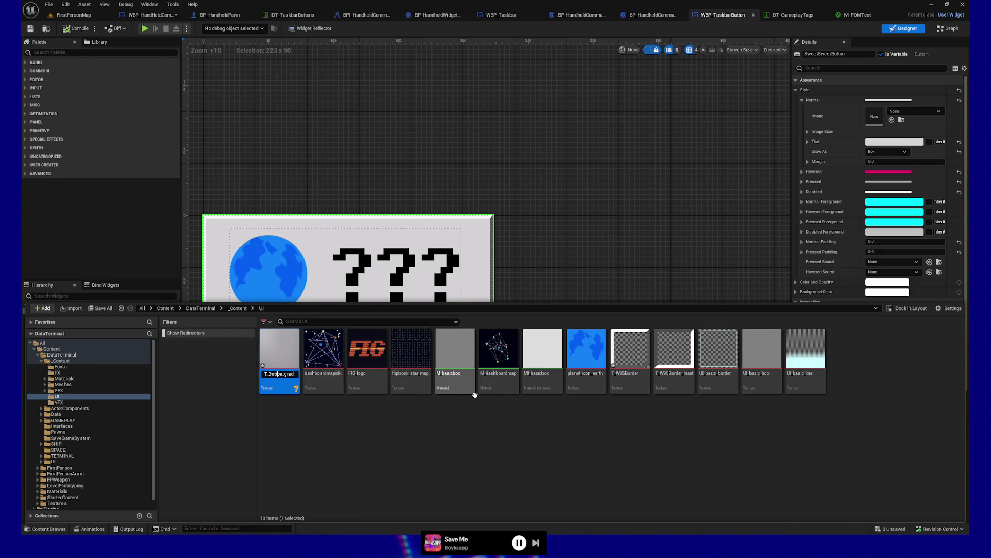
pyautogui.write('radient_Norma')
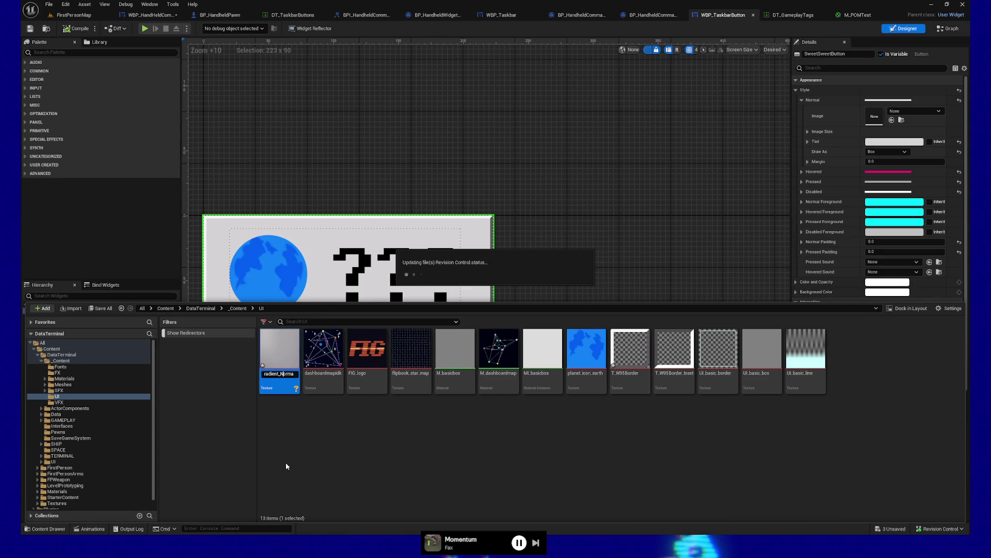
pyautogui.write('l')
pyautogui.press('Return')
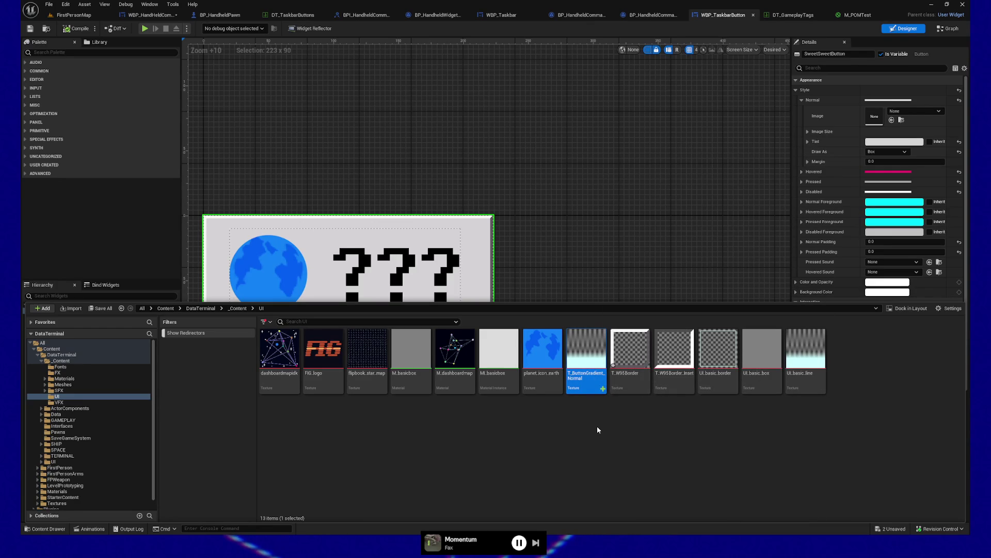
# - Change T_ButtonGradient_Normal's Texture Group from World to UI
pyautogui.doubleClick(592, 360)
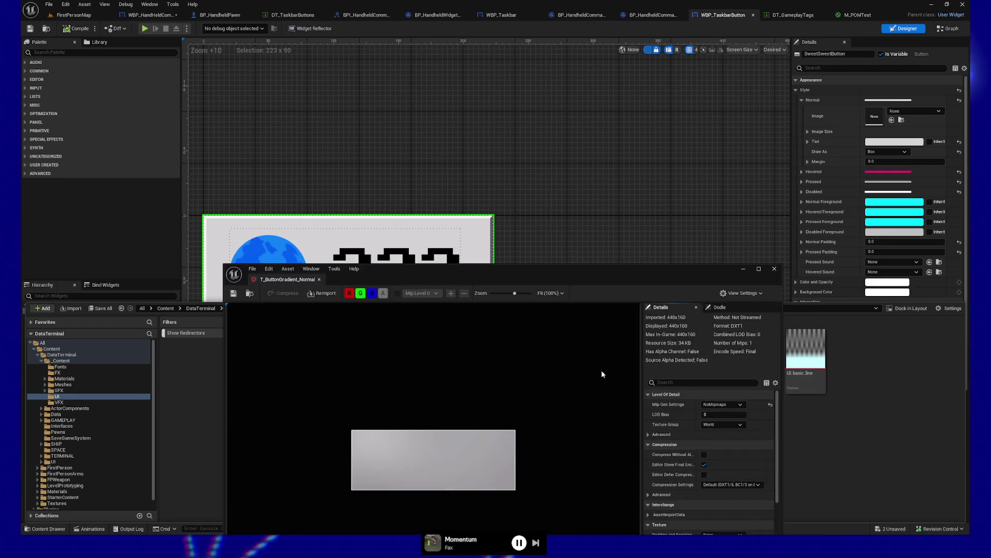
pyautogui.moveTo(533, 265); pyautogui.dragTo(537, 63)
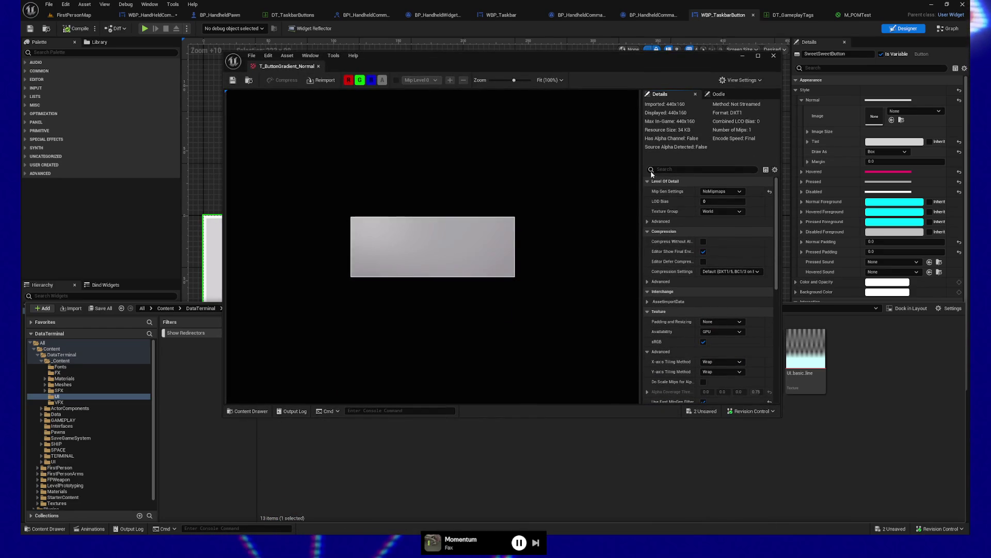
pyautogui.click(723, 211)
pyautogui.click(717, 340)
pyautogui.scroll(-3, 766, 325)
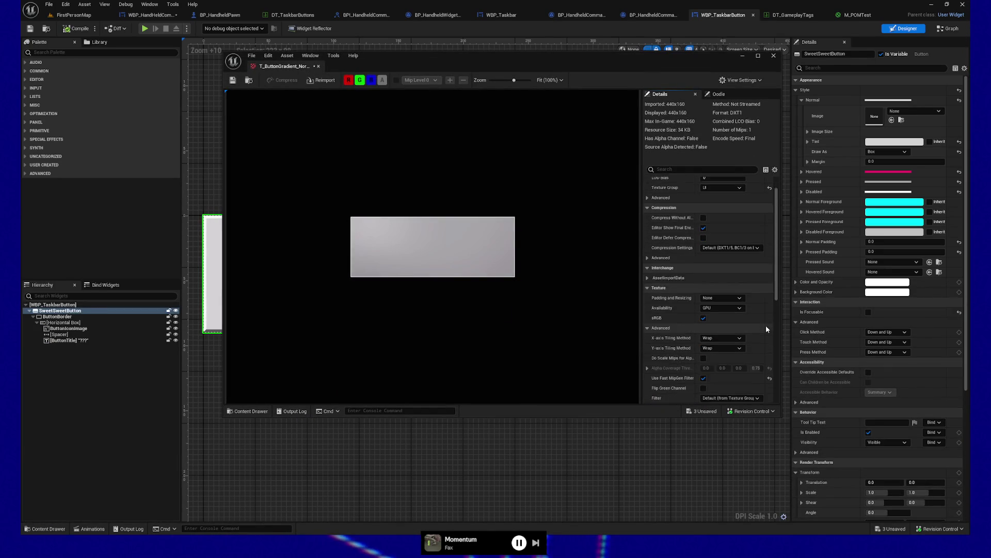
pyautogui.scroll(-2, 766, 330)
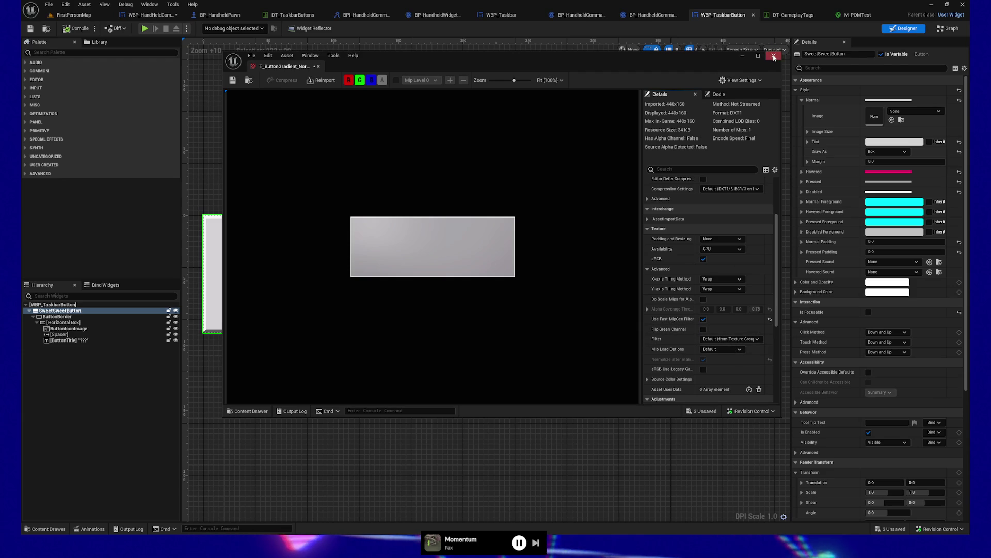
pyautogui.click(318, 67)
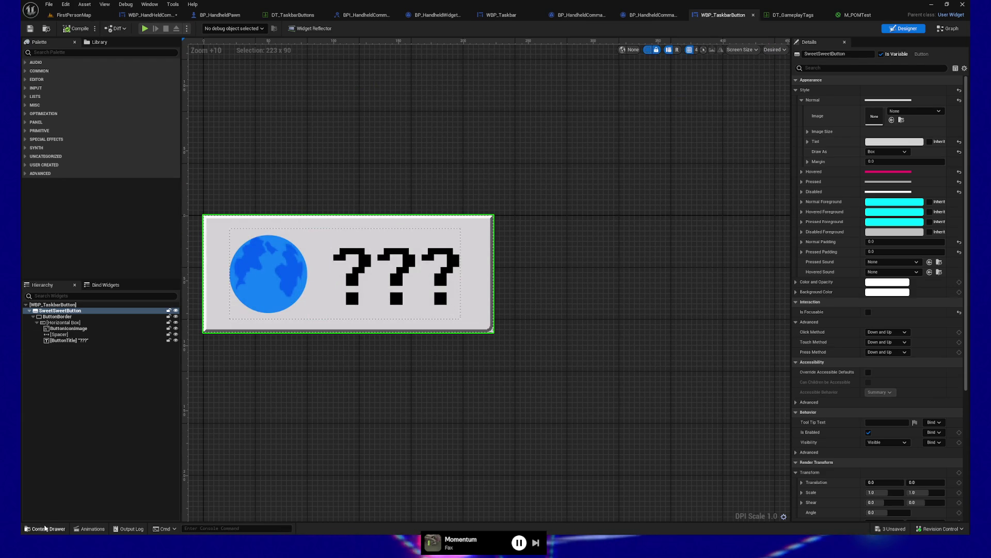
# - Reopen T_ButtonGradient_Normal, save the texture and close its editor
pyautogui.click(46, 528)
pyautogui.doubleClick(595, 351)
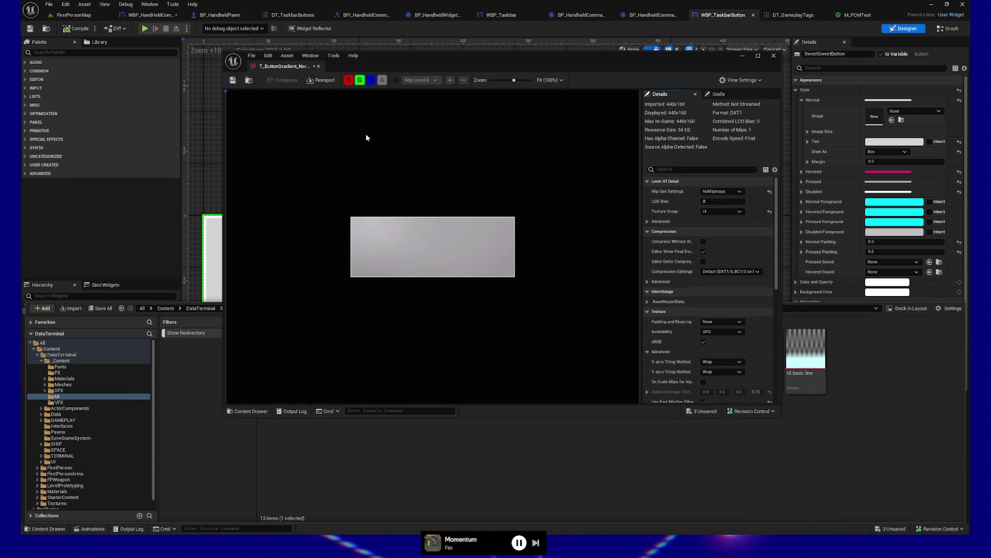
pyautogui.click(232, 80)
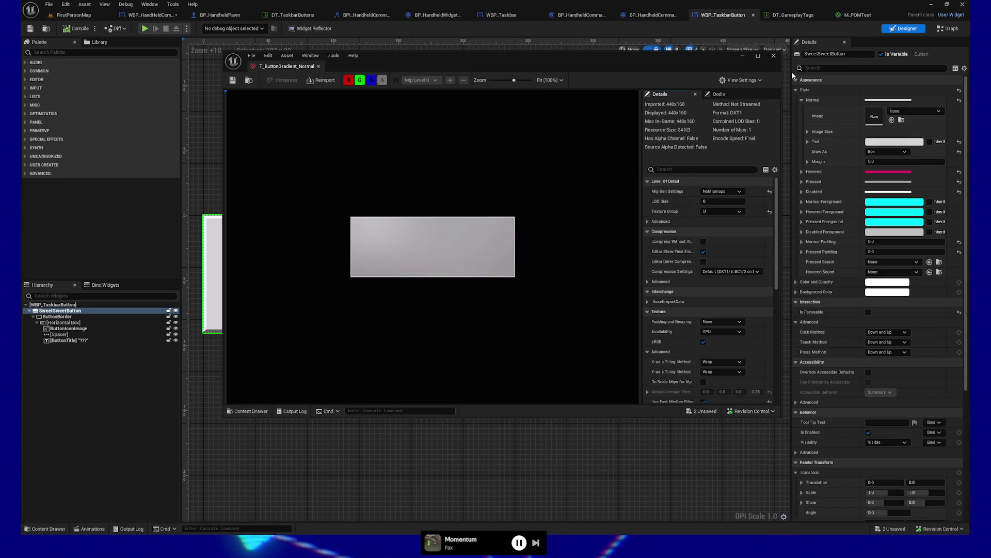
pyautogui.click(774, 55)
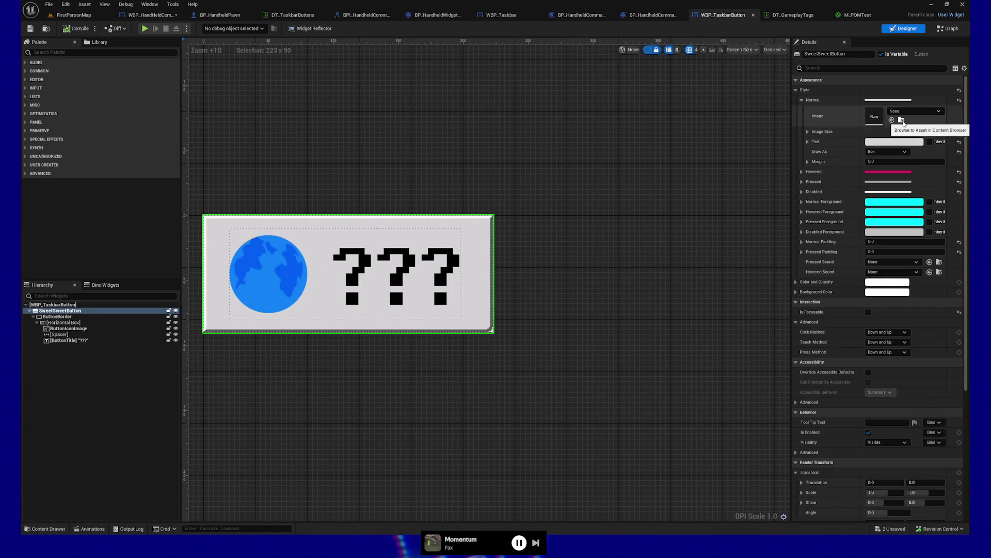
# - Set the Normal style image to T_ButtonGradient_Normal, drawn as Image with No Tile
pyautogui.click(910, 143)
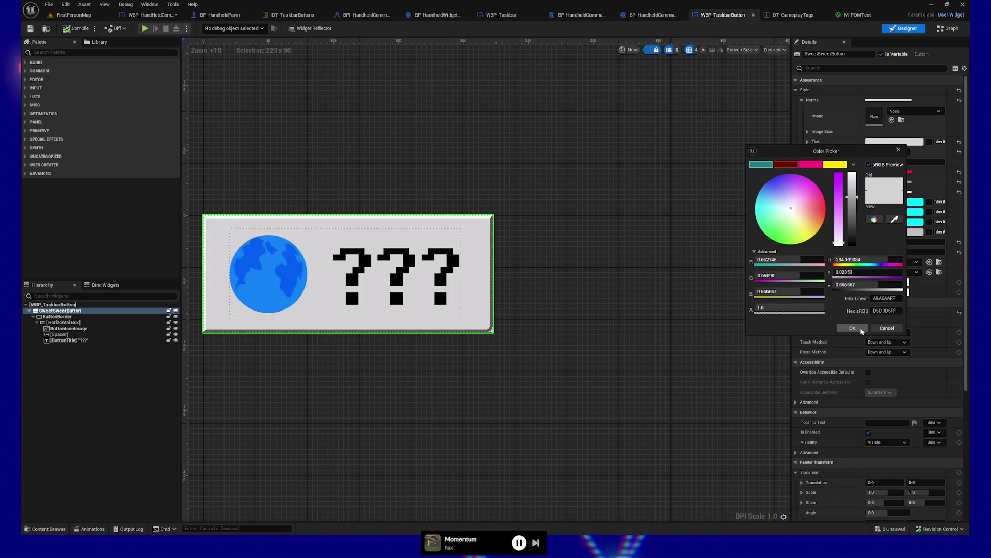
pyautogui.click(887, 328)
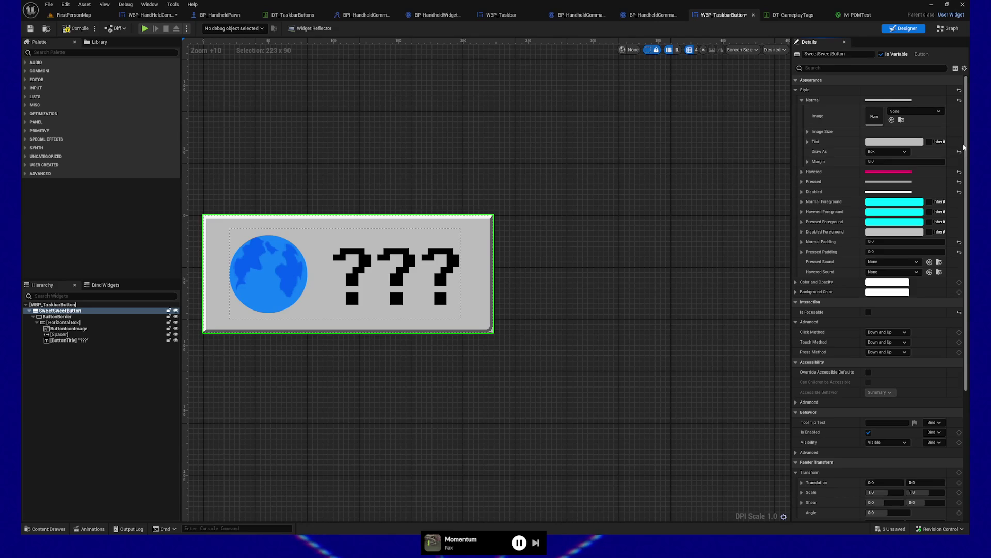
pyautogui.click(896, 120)
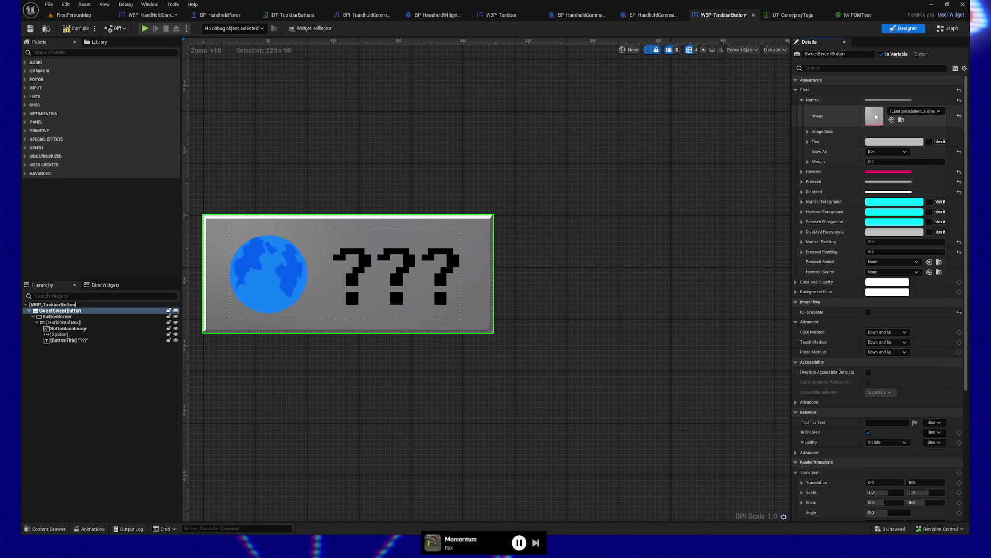
pyautogui.click(887, 153)
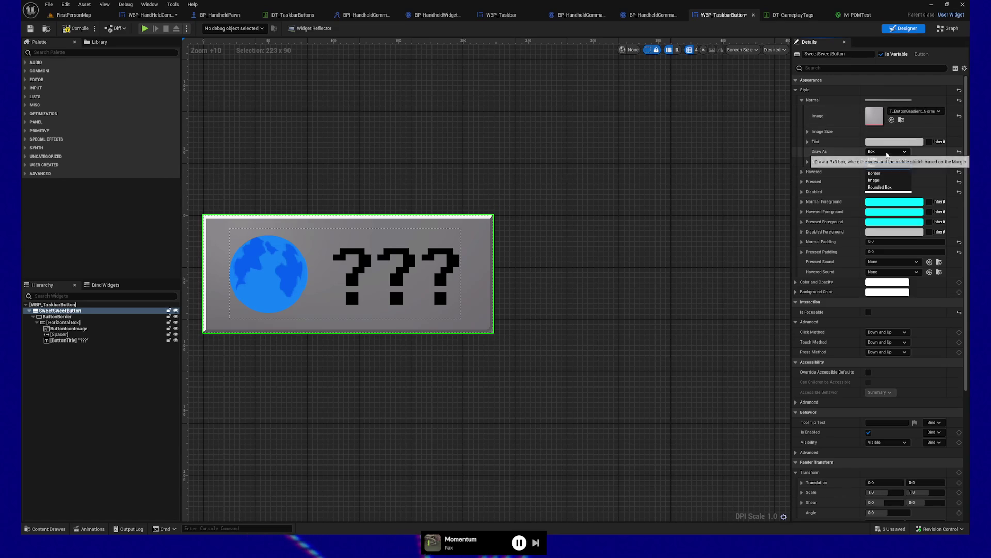
pyautogui.click(888, 180)
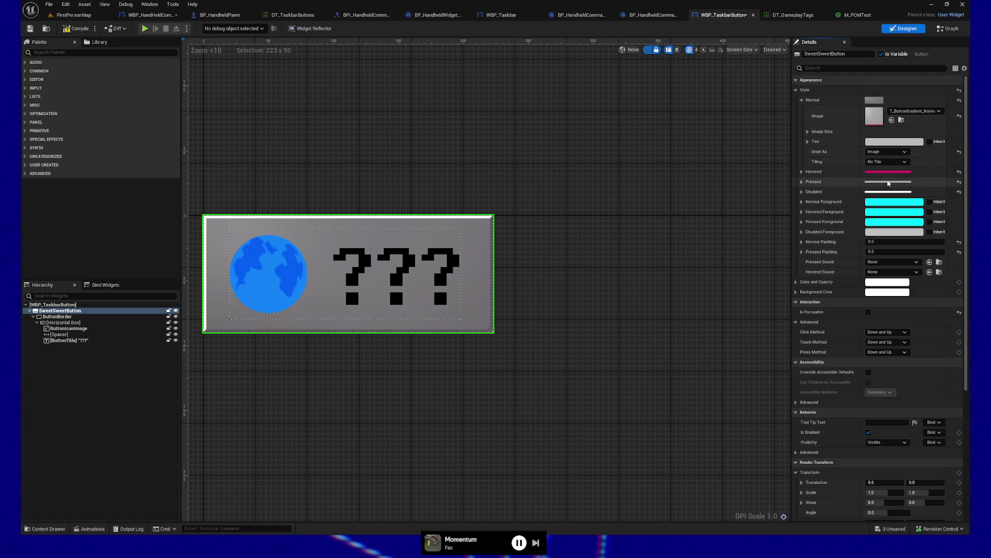
pyautogui.click(887, 161)
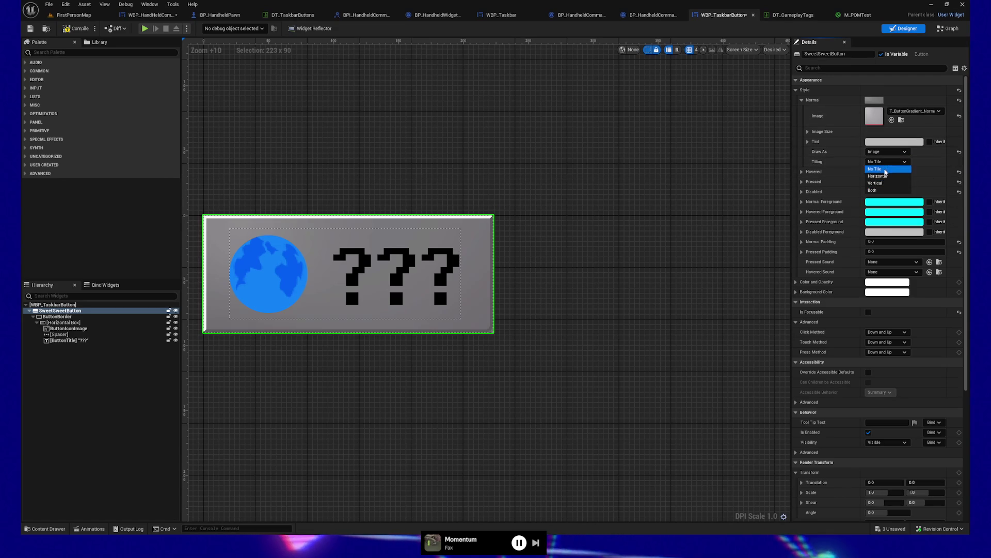
pyautogui.click(888, 169)
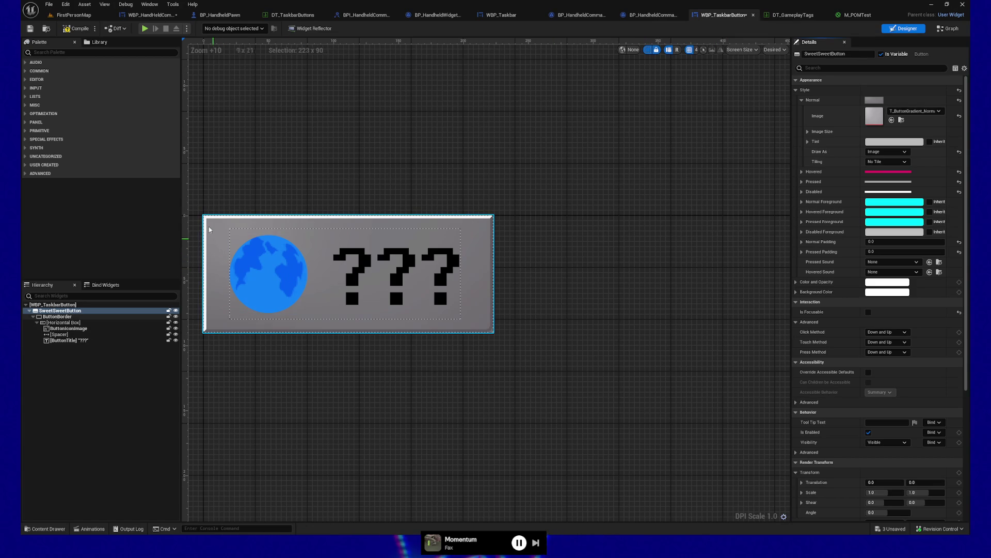
# - Save WBP_TaskbarButton and run the game preview, opening the terminal screen
pyautogui.click(30, 29)
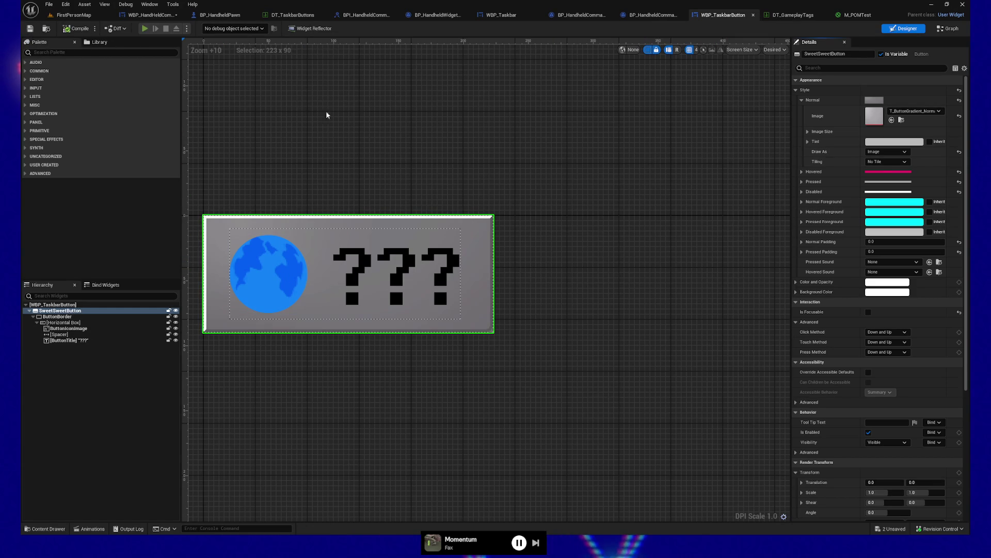
pyautogui.hotkey('alt', 'Tab')
pyautogui.click(494, 283)
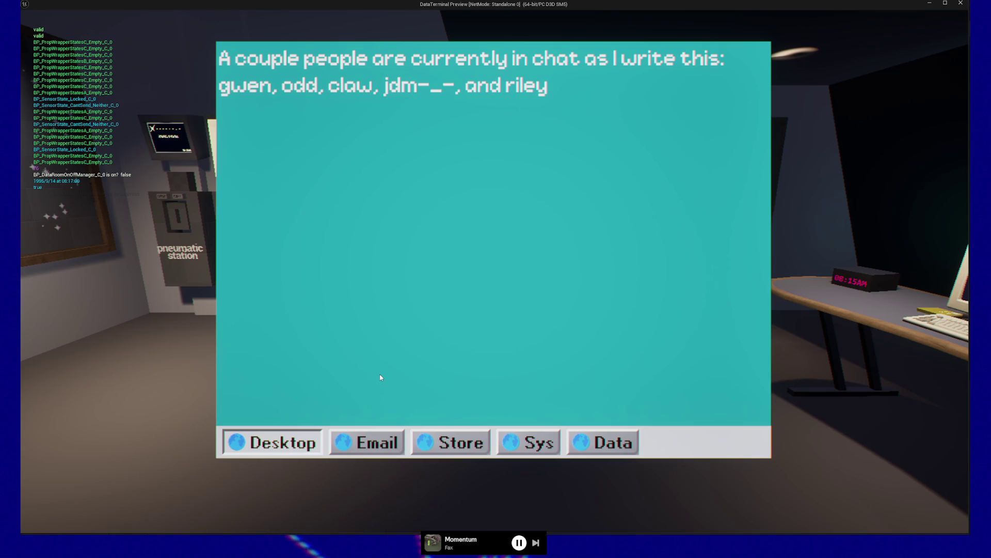
# - Pause the game with Escape and choose QUIT to end the play preview
pyautogui.press('Escape')
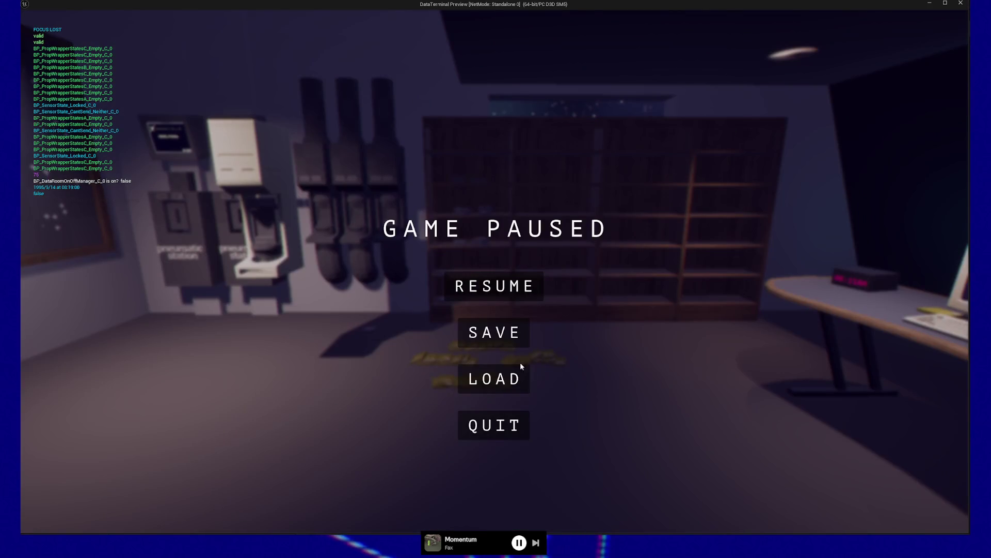
pyautogui.click(486, 417)
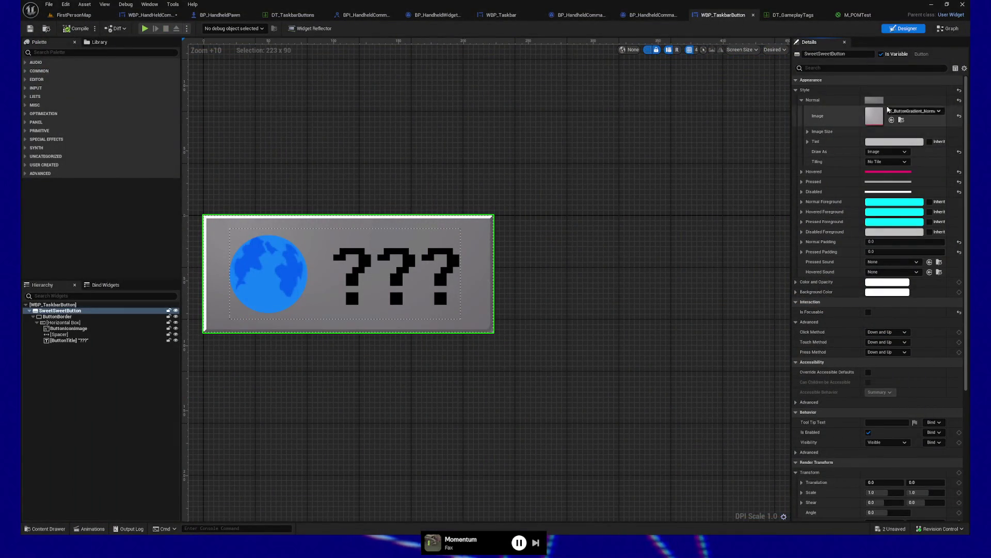
# - Inspect T_ButtonGradient_Normal's details in the texture editor, then select the ButtonTitle text
pyautogui.doubleClick(872, 114)
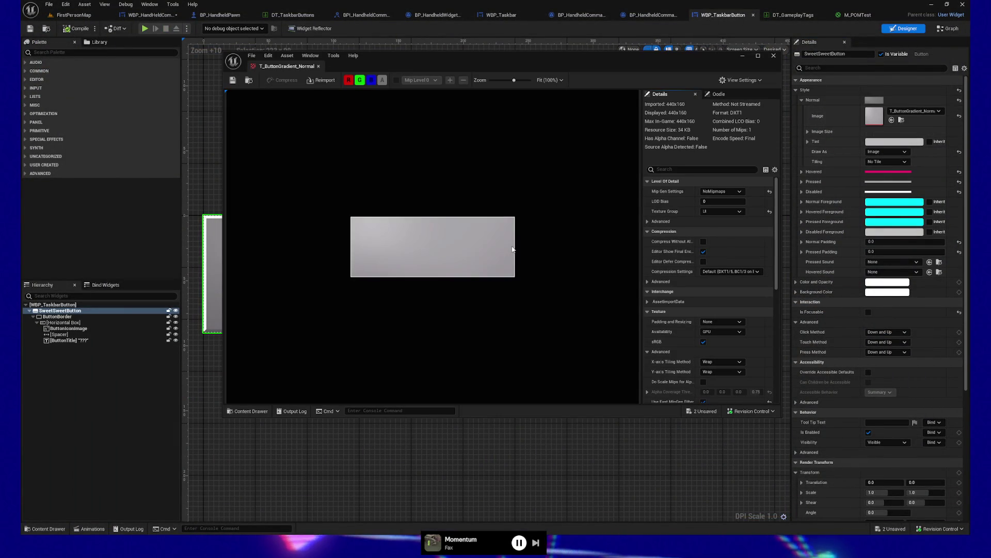
pyautogui.moveTo(446, 71)
pyautogui.mouseDown()
pyautogui.moveTo(604, 78)
pyautogui.moveTo(441, 77)
pyautogui.moveTo(452, 76)
pyautogui.mouseUp()
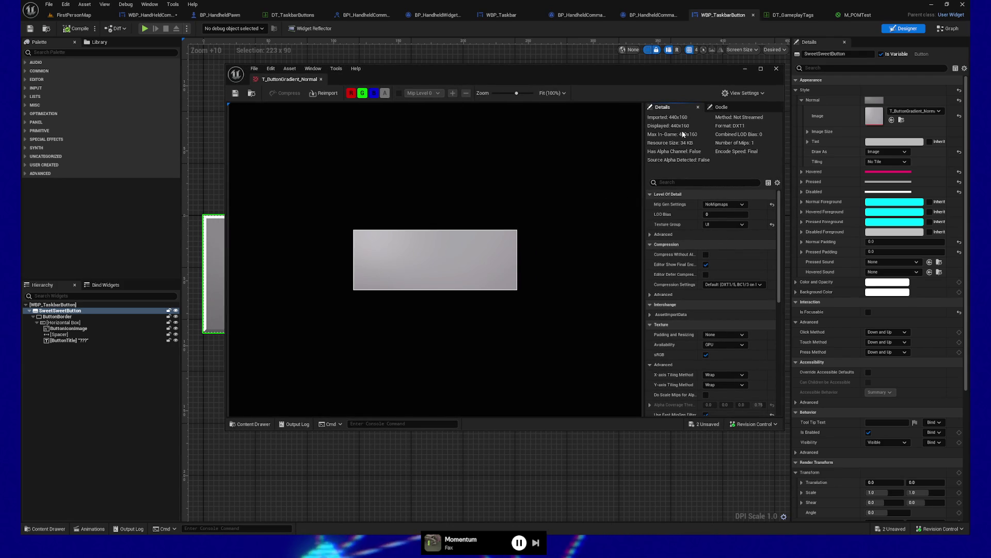
pyautogui.scroll(-5, 733, 243)
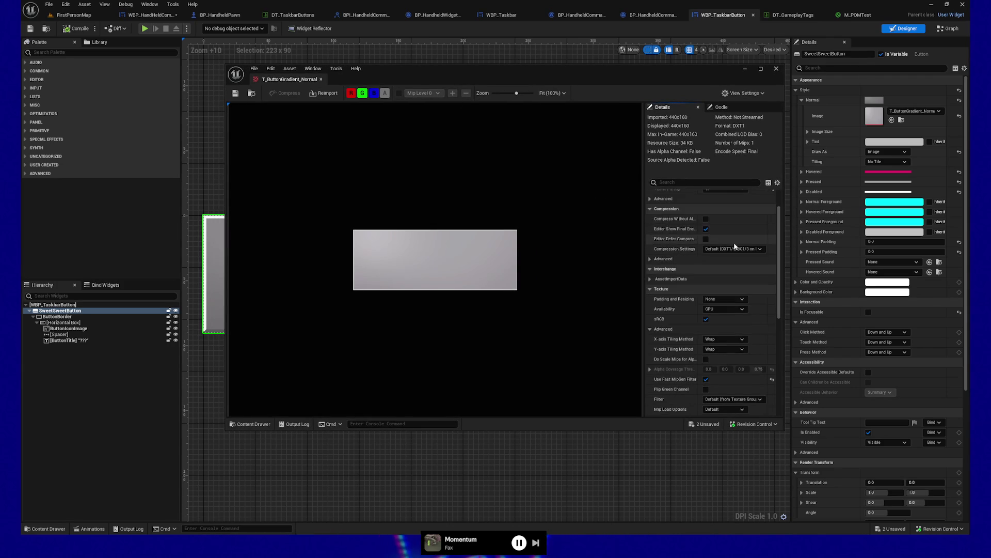
pyautogui.scroll(-12, 733, 243)
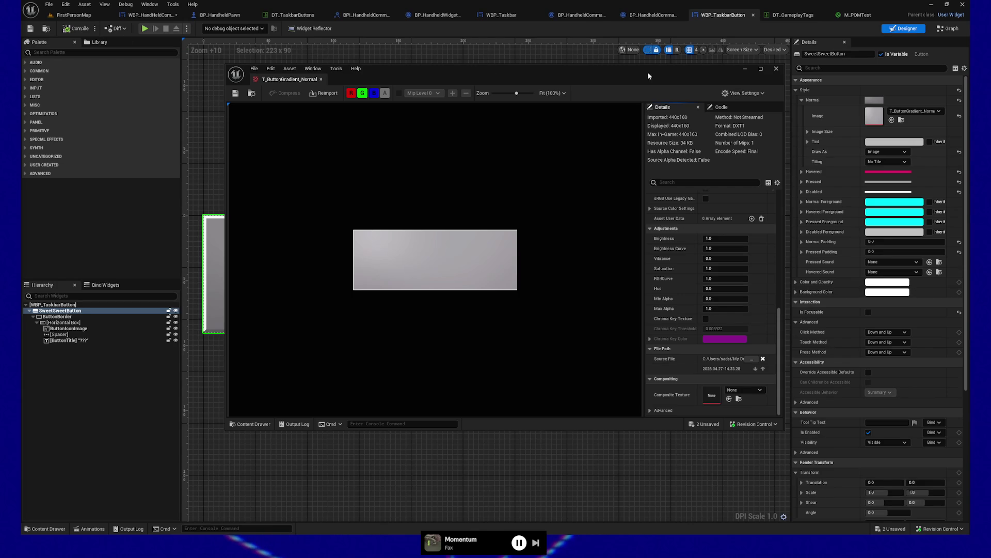
pyautogui.click(776, 69)
pyautogui.click(62, 340)
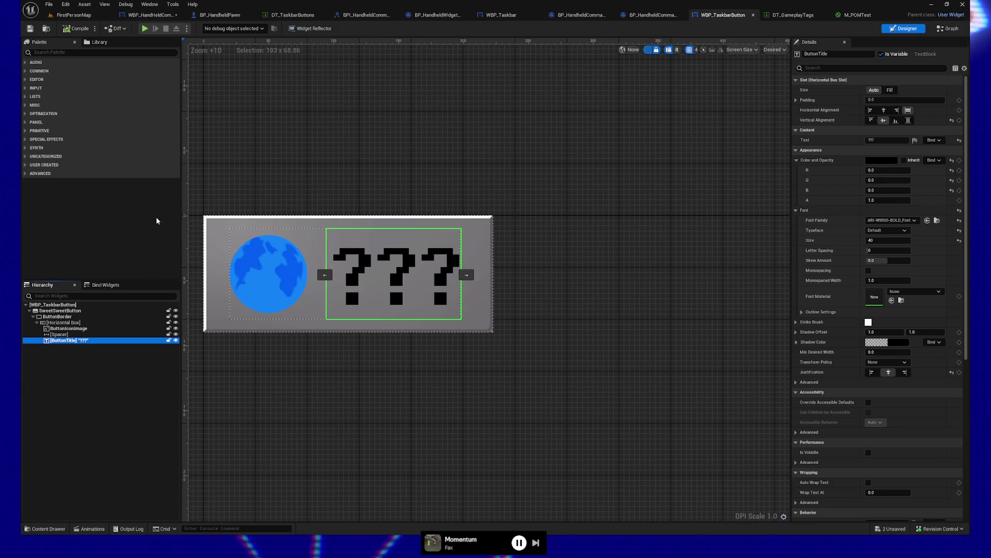
# - Drag a Button widget from the palette into the hierarchy and collapse the title's colour settings
pyautogui.click(64, 310)
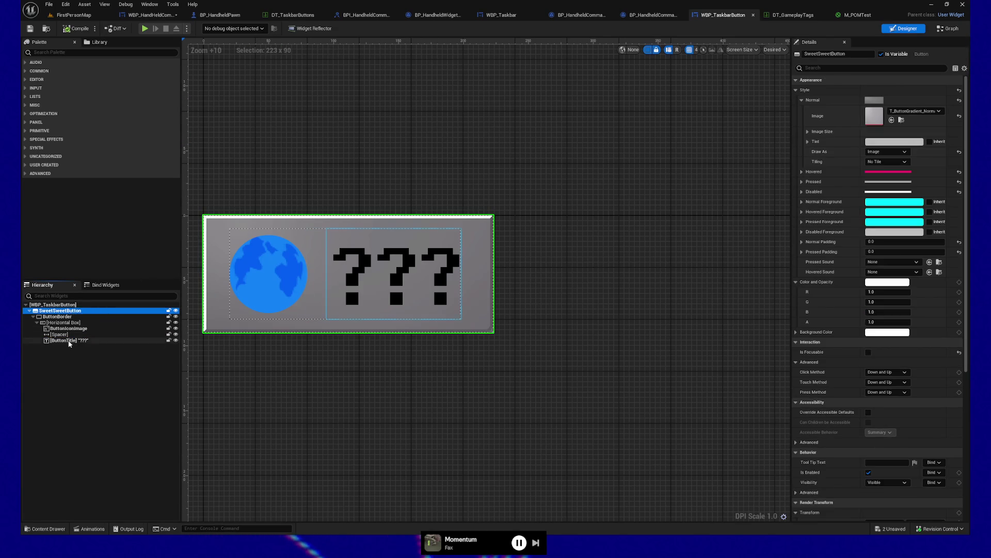
pyautogui.click(69, 341)
pyautogui.click(53, 53)
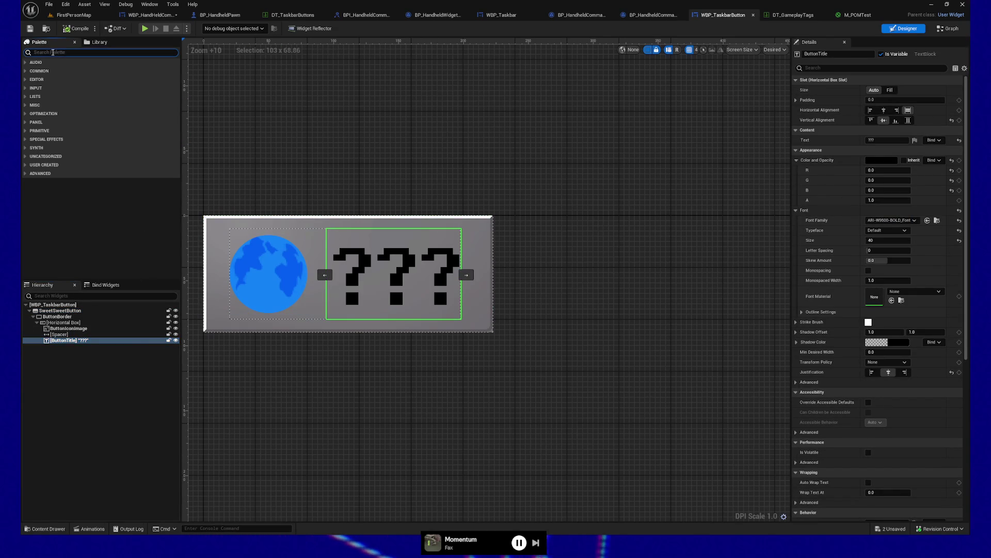
pyautogui.write('button')
pyautogui.moveTo(50, 70)
pyautogui.mouseDown()
pyautogui.moveTo(44, 333)
pyautogui.moveTo(44, 320)
pyautogui.moveTo(52, 324)
pyautogui.mouseUp()
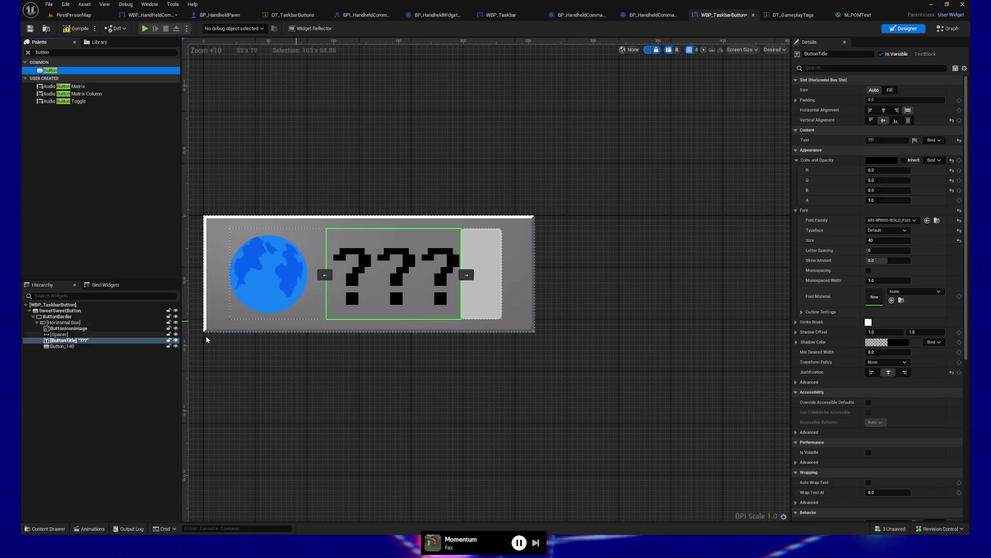
pyautogui.click(81, 340)
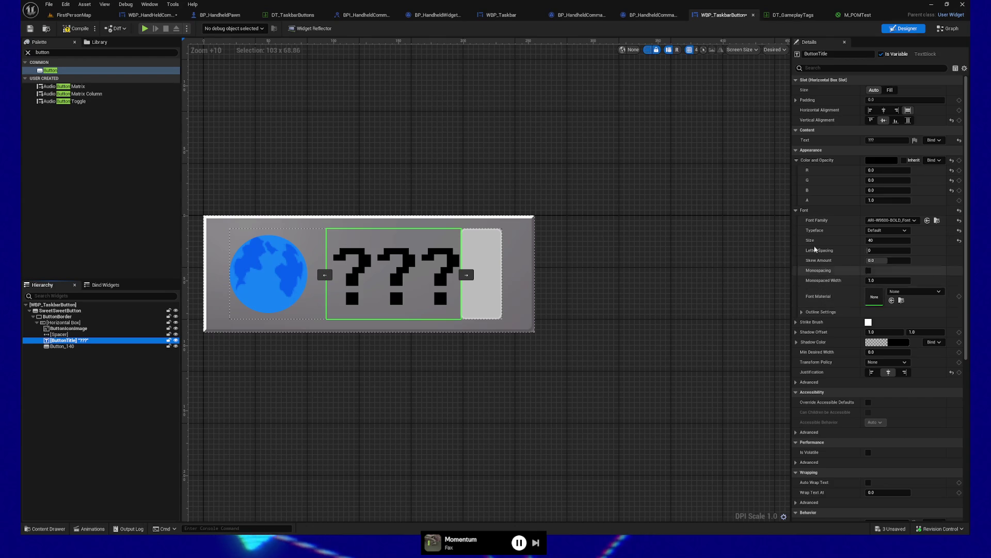
pyautogui.click(796, 161)
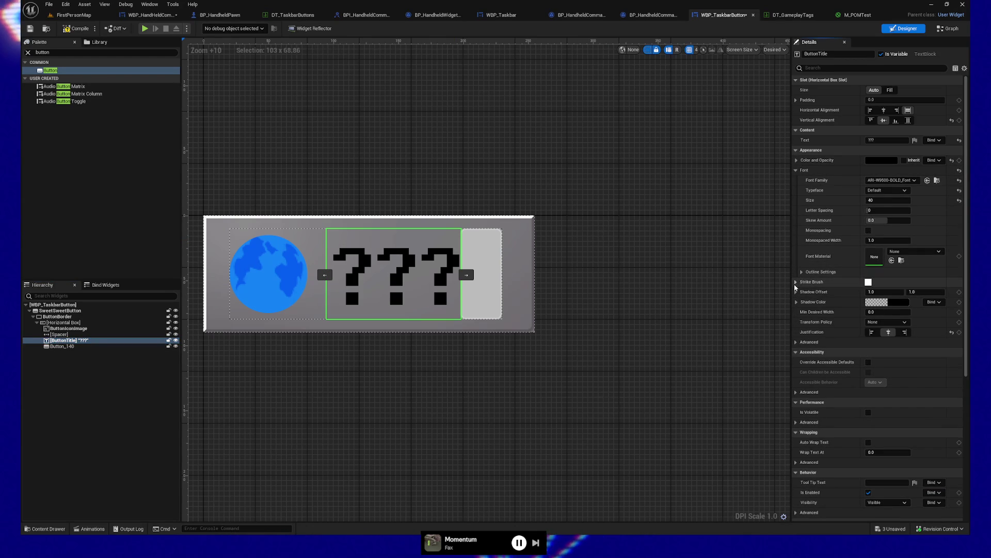
# - Give Button_140 the T_ButtonGradient_Normal normal image, then undo adding it with Ctrl+Z
pyautogui.click(64, 311)
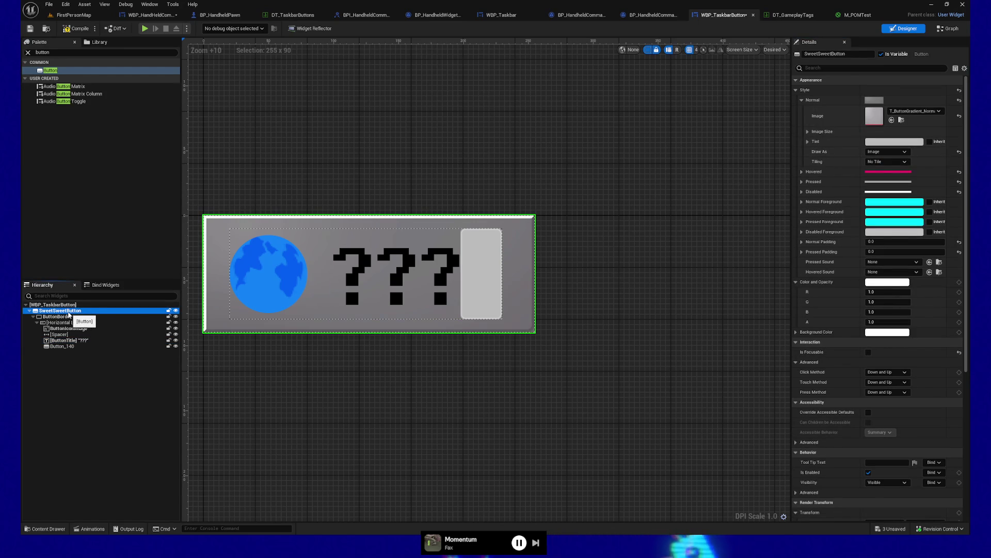
pyautogui.click(55, 347)
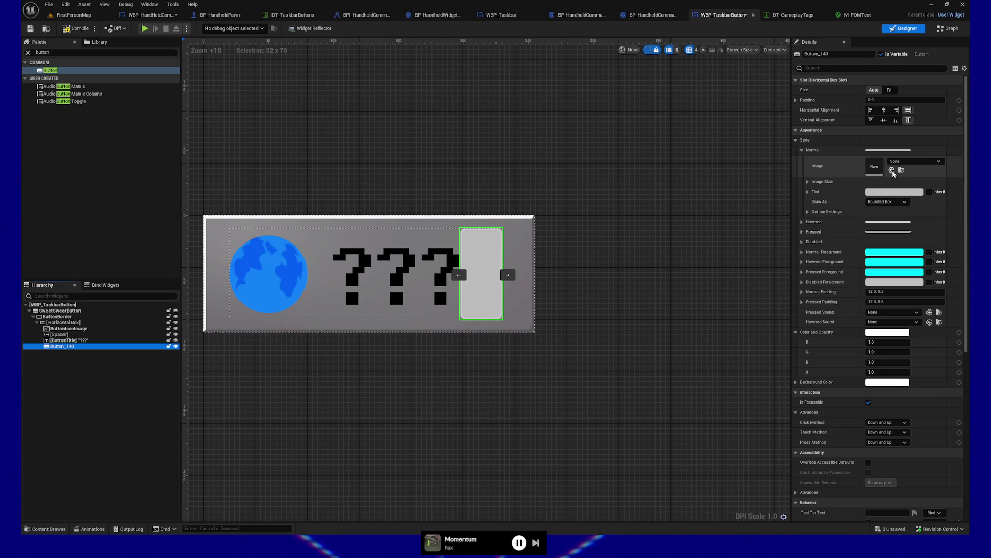
pyautogui.click(892, 171)
pyautogui.scroll(-4, 639, 425)
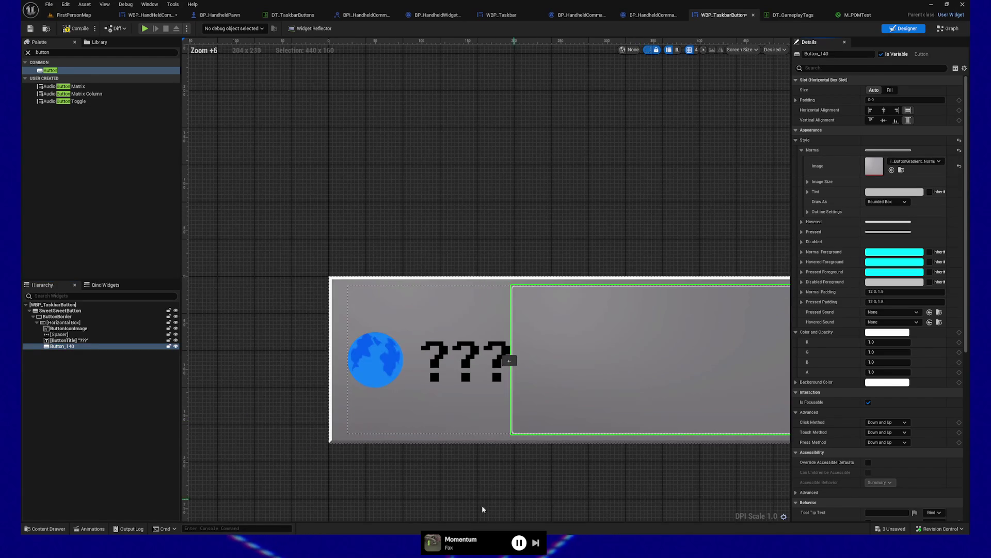
pyautogui.moveTo(736, 471)
pyautogui.mouseDown()
pyautogui.moveTo(470, 449)
pyautogui.moveTo(484, 445)
pyautogui.mouseUp()
pyautogui.moveTo(402, 434); pyautogui.dragTo(458, 442)
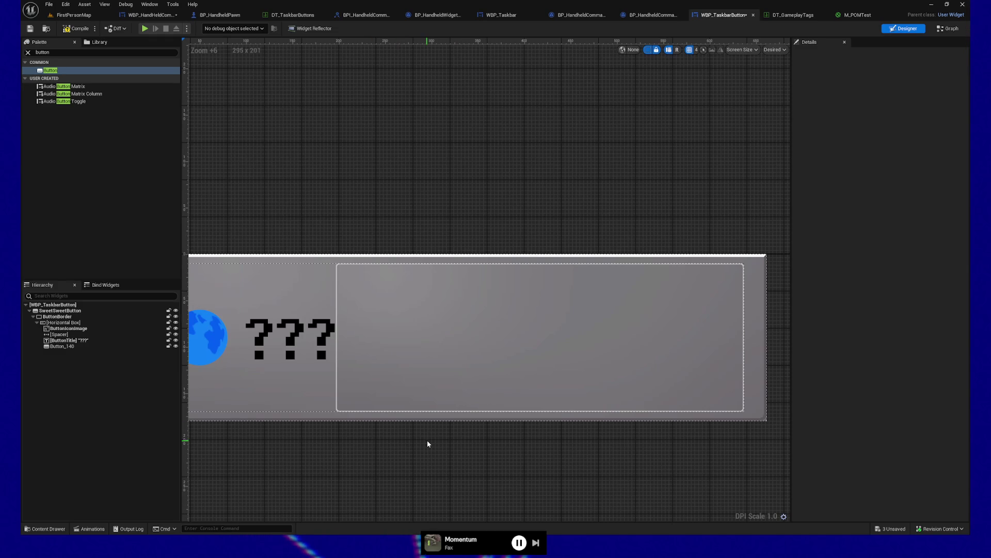
pyautogui.hotkey('ctrl', 'z')
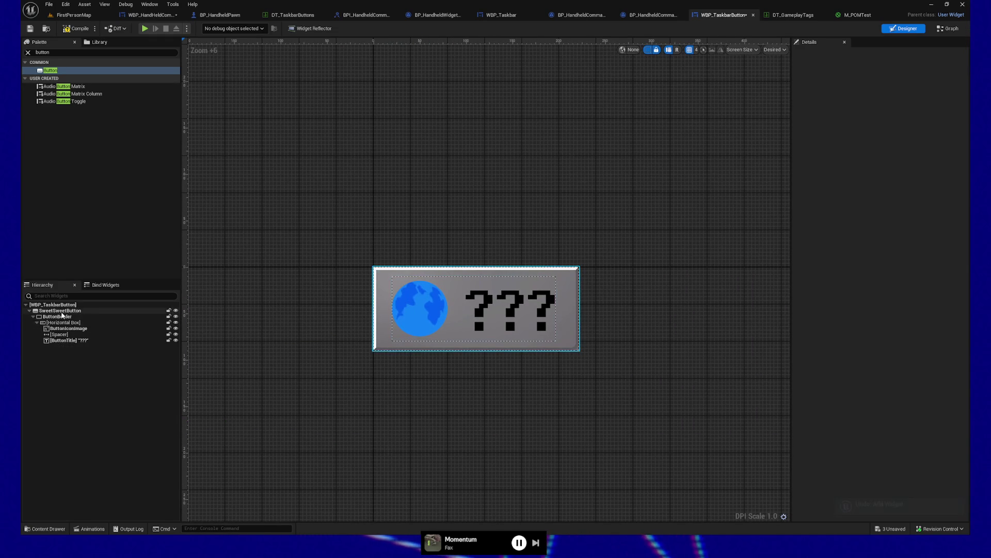
# - Select SweetSweetButton and open T_ButtonGradient_Normal from its Normal Image property in the texture editor
pyautogui.click(106, 311)
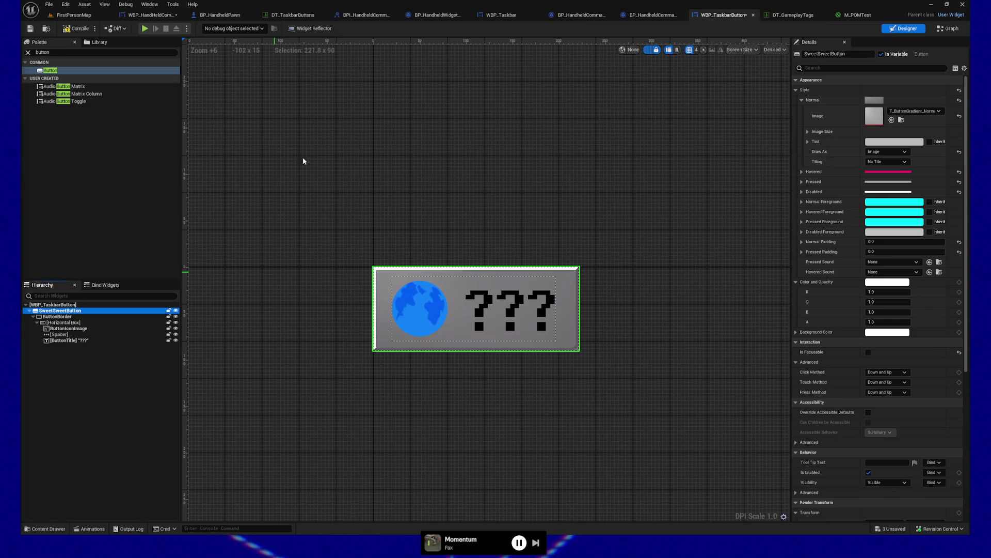
pyautogui.doubleClick(875, 116)
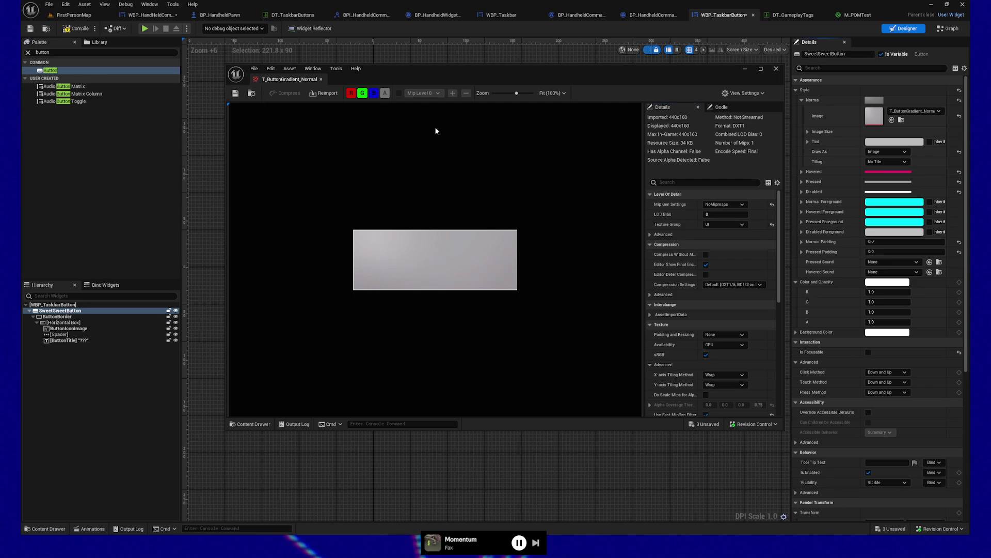
# - Move and shrink the T_ButtonGradient_Normal viewer into a smaller window near the screen centre
pyautogui.moveTo(555, 80); pyautogui.dragTo(790, 73)
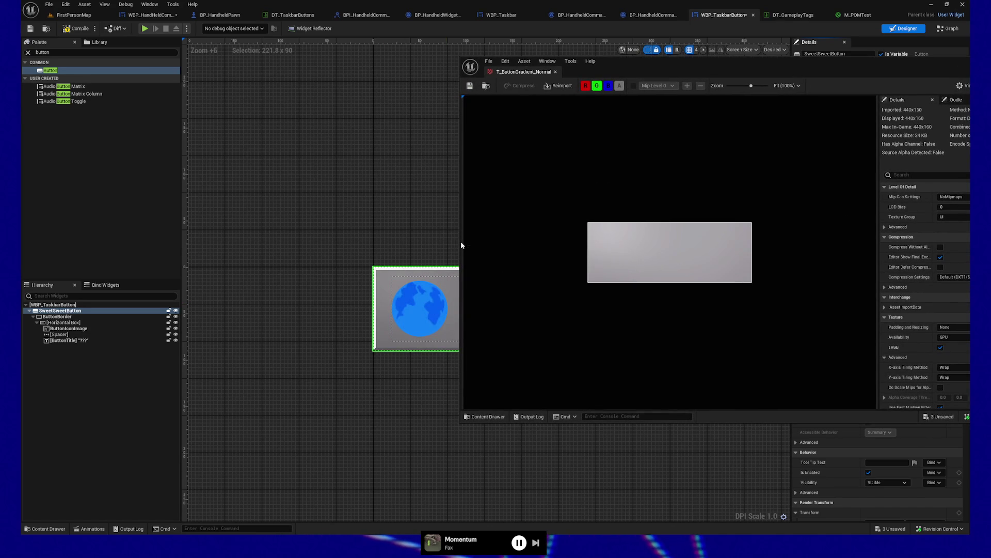
pyautogui.moveTo(460, 243); pyautogui.dragTo(599, 232)
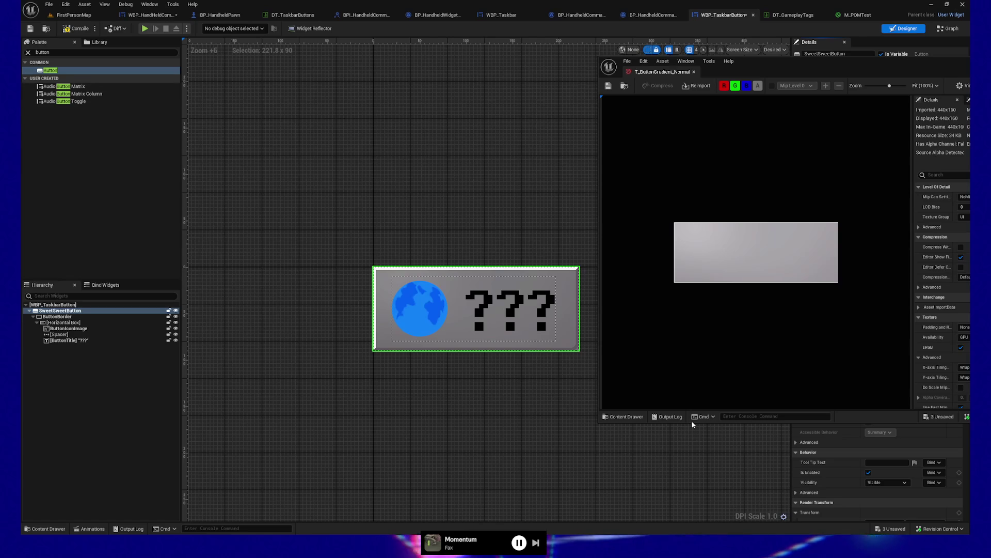
pyautogui.moveTo(692, 424); pyautogui.dragTo(699, 194)
pyautogui.moveTo(806, 74)
pyautogui.mouseDown()
pyautogui.moveTo(707, 107)
pyautogui.moveTo(587, 170)
pyautogui.mouseUp()
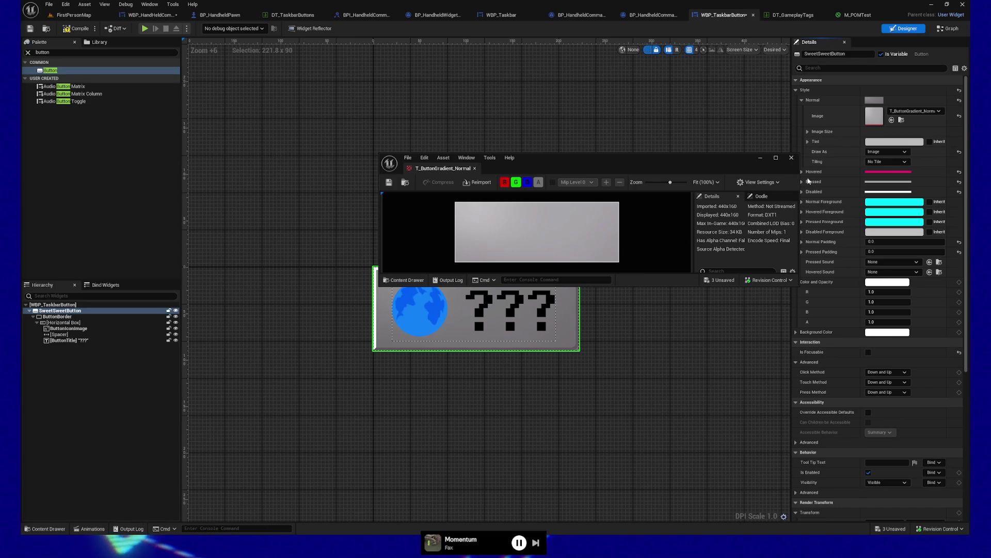
# - Check the viewer's View Settings, make the window taller, and reselect SweetSweetButton
pyautogui.click(778, 183)
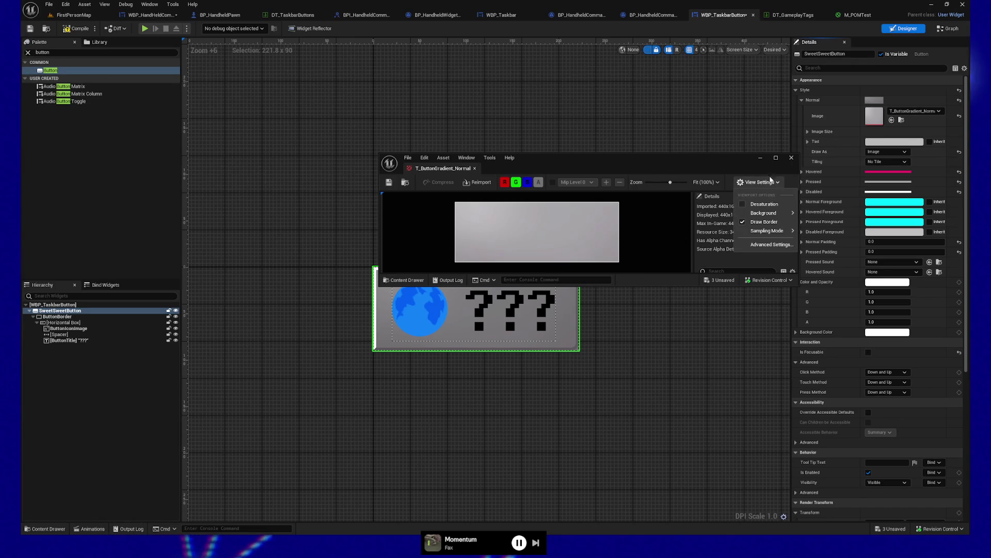
pyautogui.click(682, 154)
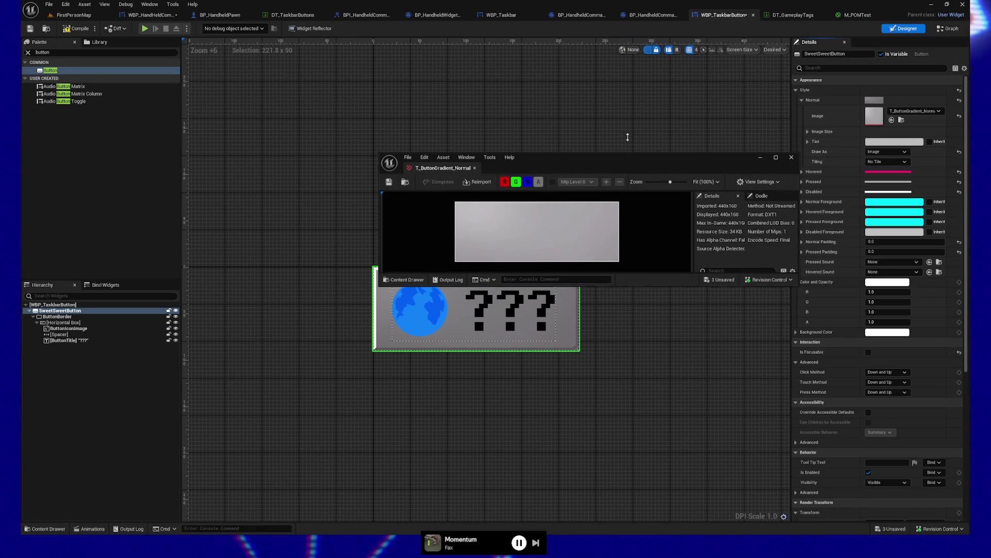
pyautogui.moveTo(628, 153); pyautogui.dragTo(629, 53)
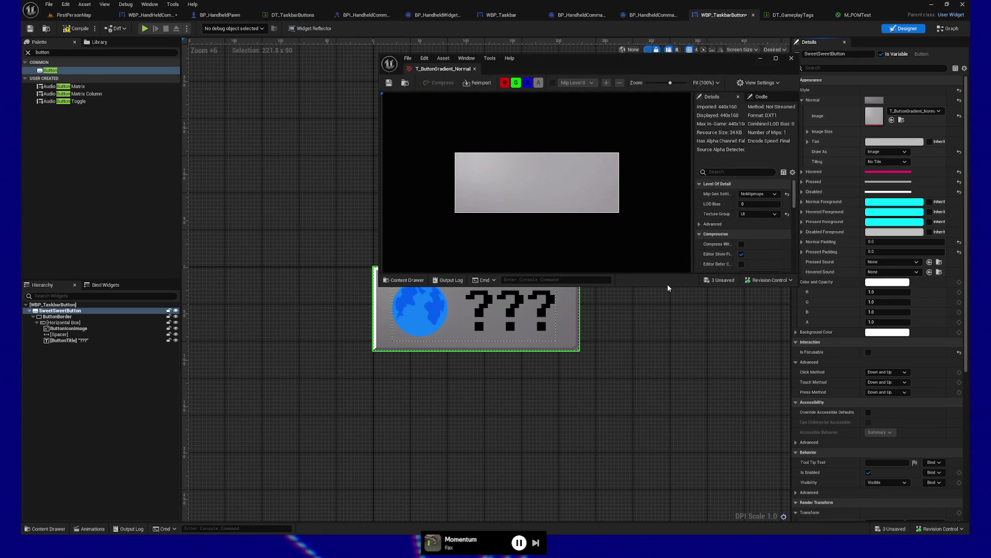
pyautogui.click(653, 327)
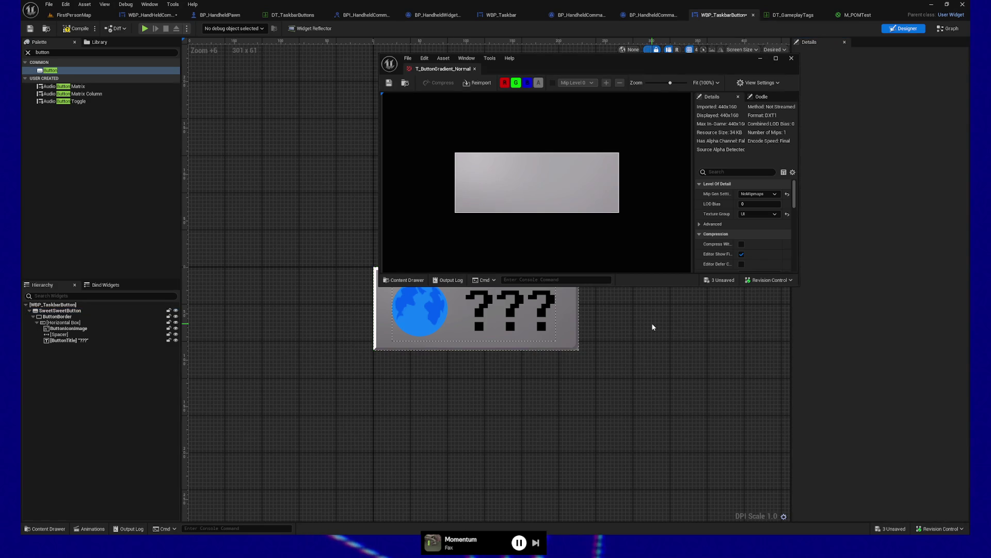
pyautogui.click(59, 310)
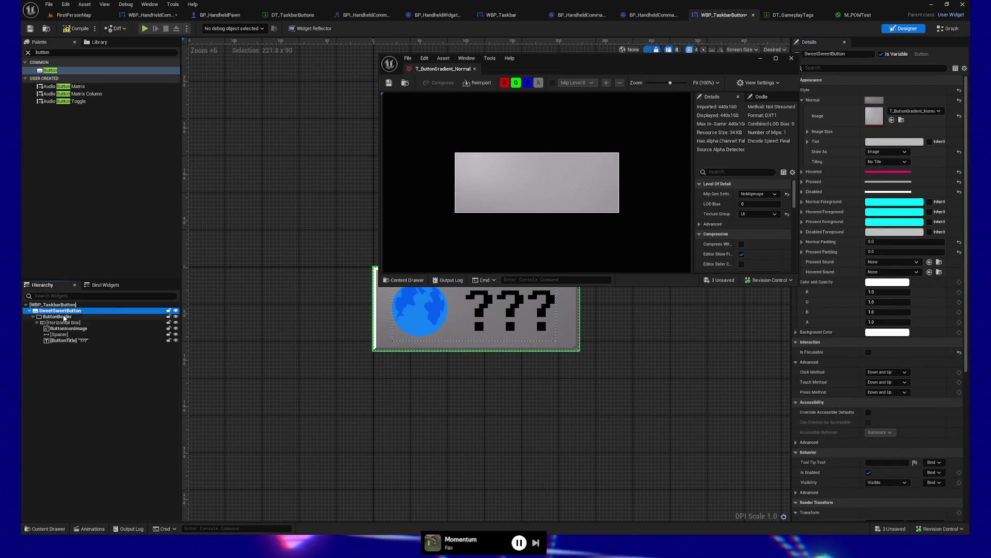
# - Add an Image widget after the ??? title and give it the T_ButtonGradient_Normal brush
pyautogui.click(78, 52)
pyautogui.write('image')
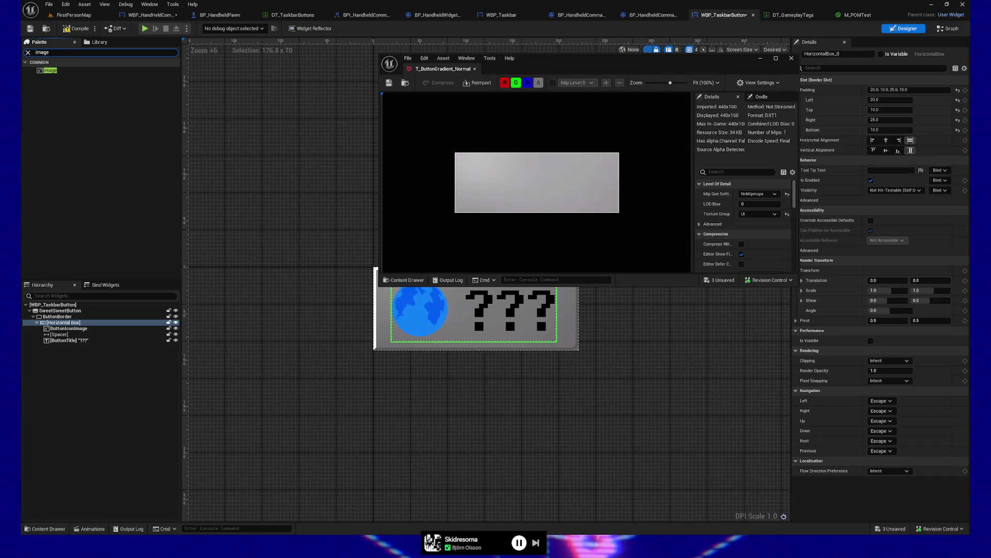
pyautogui.moveTo(50, 71)
pyautogui.mouseDown()
pyautogui.moveTo(81, 193)
pyautogui.moveTo(71, 326)
pyautogui.mouseUp()
pyautogui.click(67, 346)
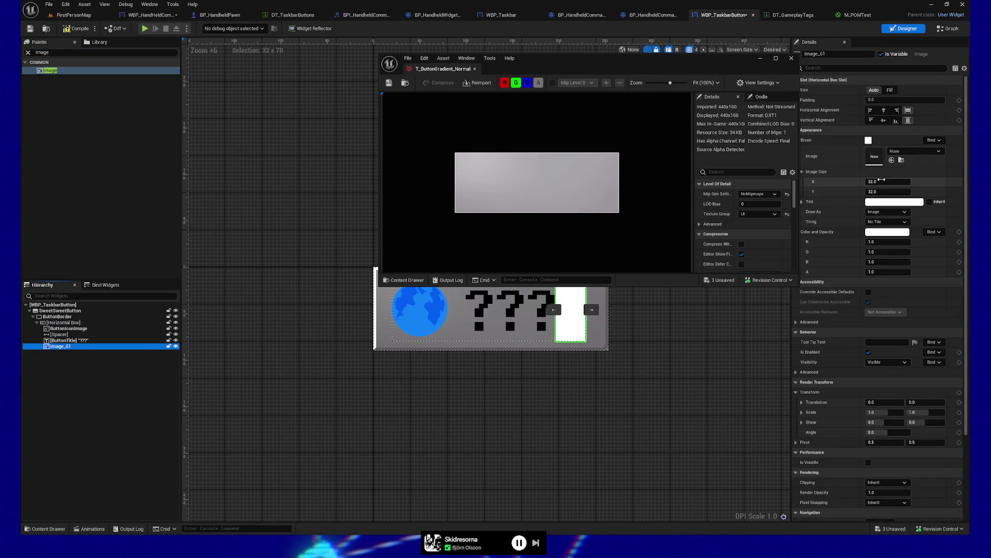
pyautogui.click(892, 160)
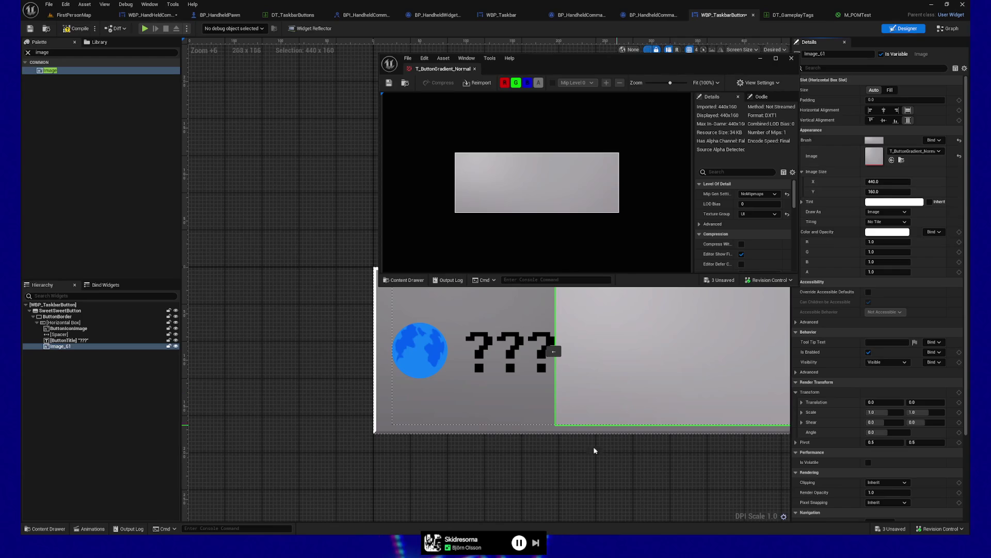
pyautogui.moveTo(640, 484); pyautogui.dragTo(390, 523)
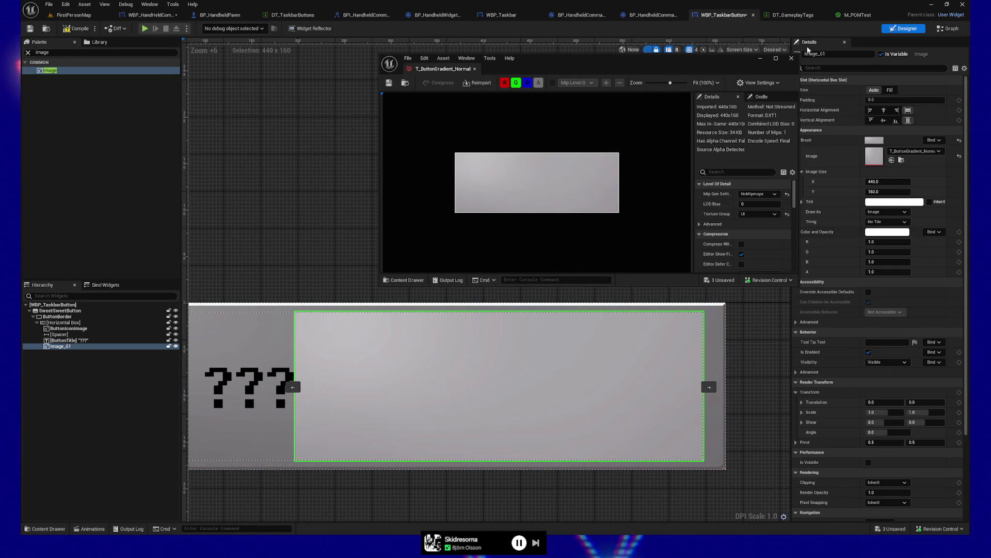
# - Close the texture viewer, undo and redo the image addition, then reselect SweetSweetButton
pyautogui.click(792, 58)
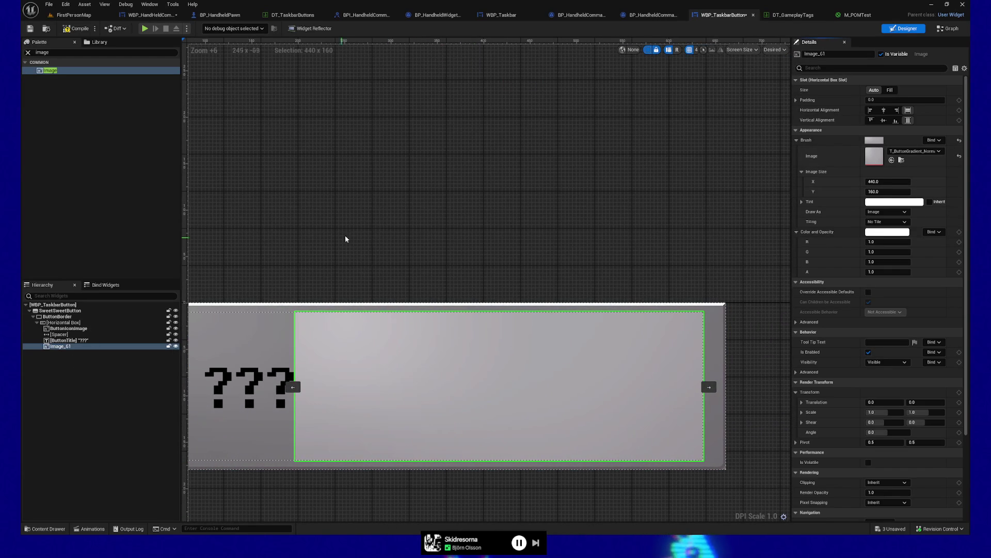
pyautogui.hotkey('ctrl', 'z')
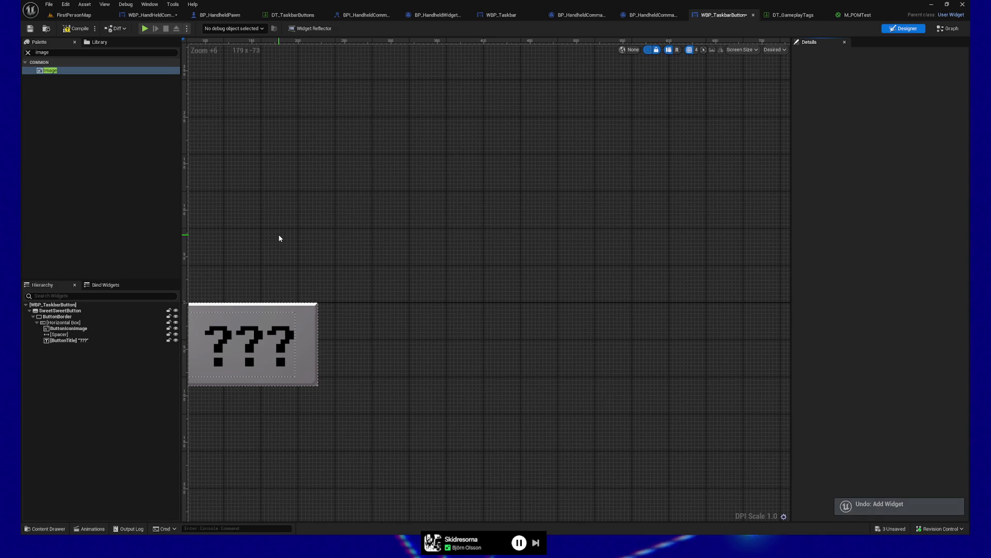
pyautogui.hotkey('ctrl', 'y')
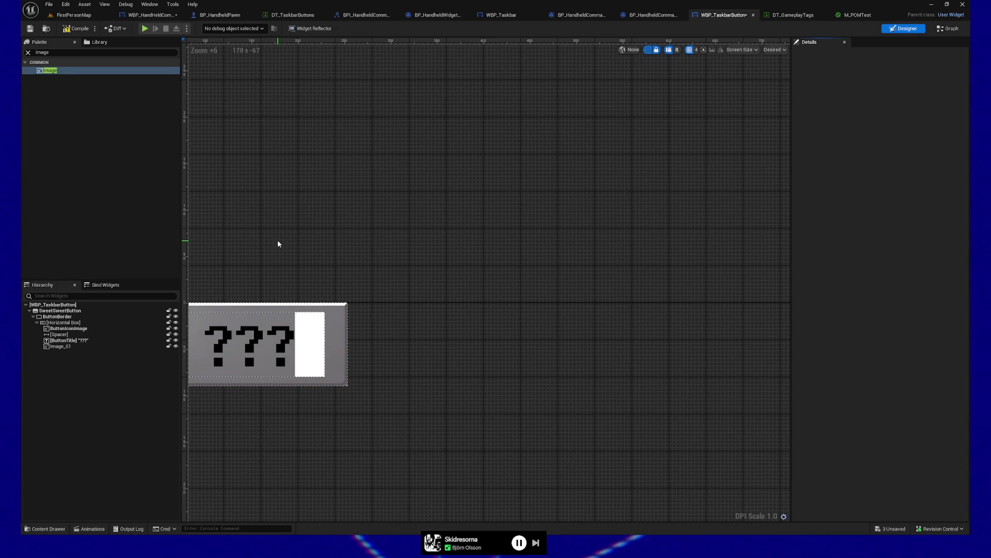
pyautogui.hotkey('ctrl', 'y')
pyautogui.moveTo(286, 236); pyautogui.dragTo(372, 251)
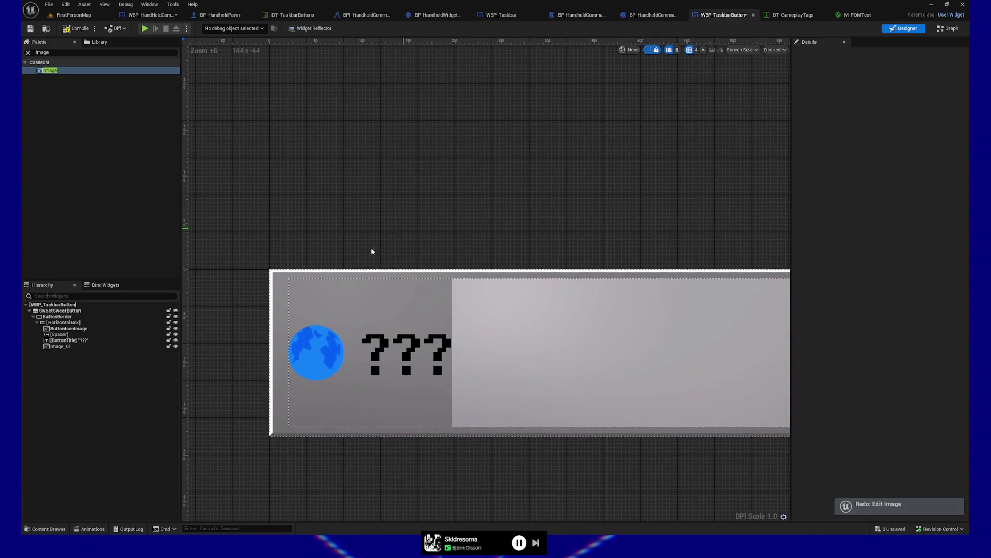
pyautogui.click(281, 287)
pyautogui.moveTo(330, 206); pyautogui.dragTo(489, 202)
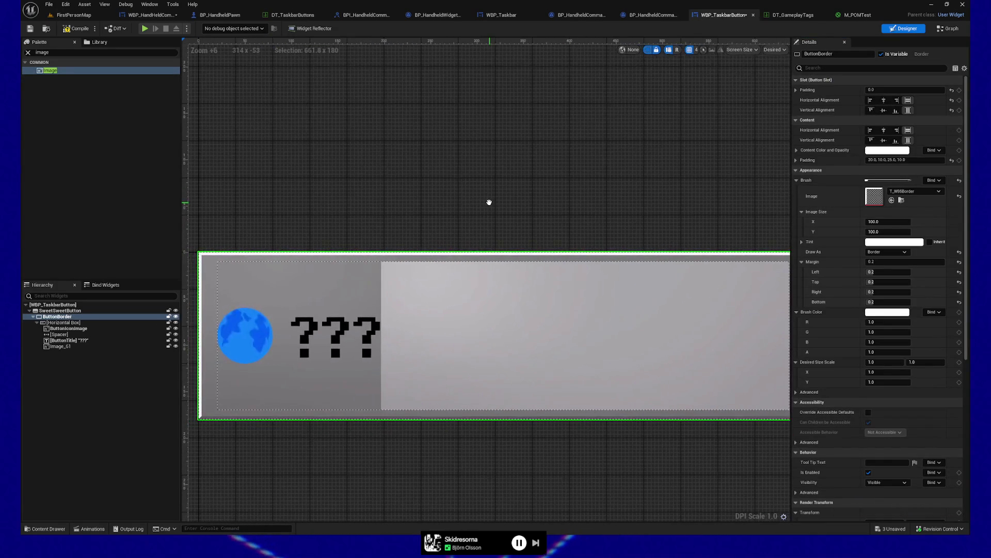
pyautogui.click(78, 310)
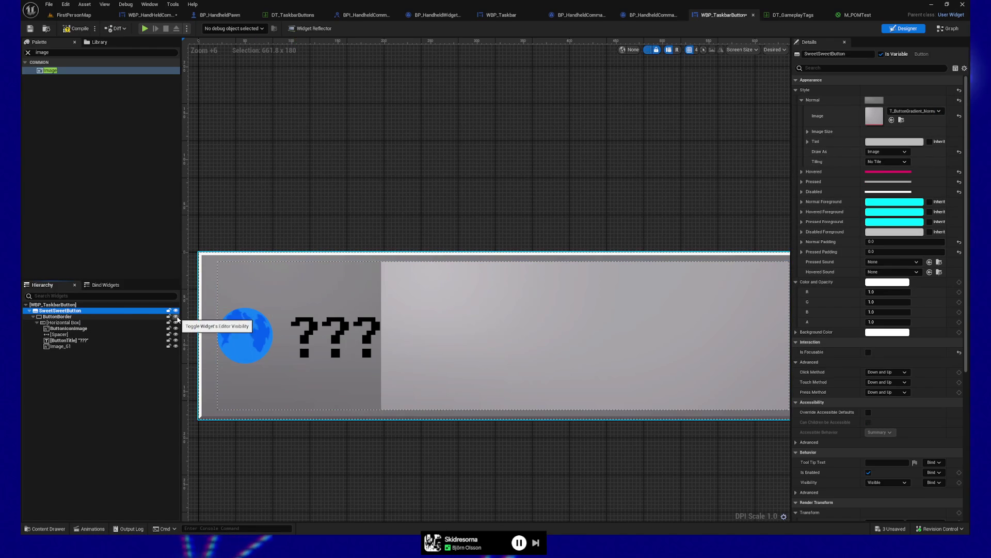
# - Toggle the button and globe icon hidden and visible again in the editor preview
pyautogui.click(176, 317)
pyautogui.click(176, 317)
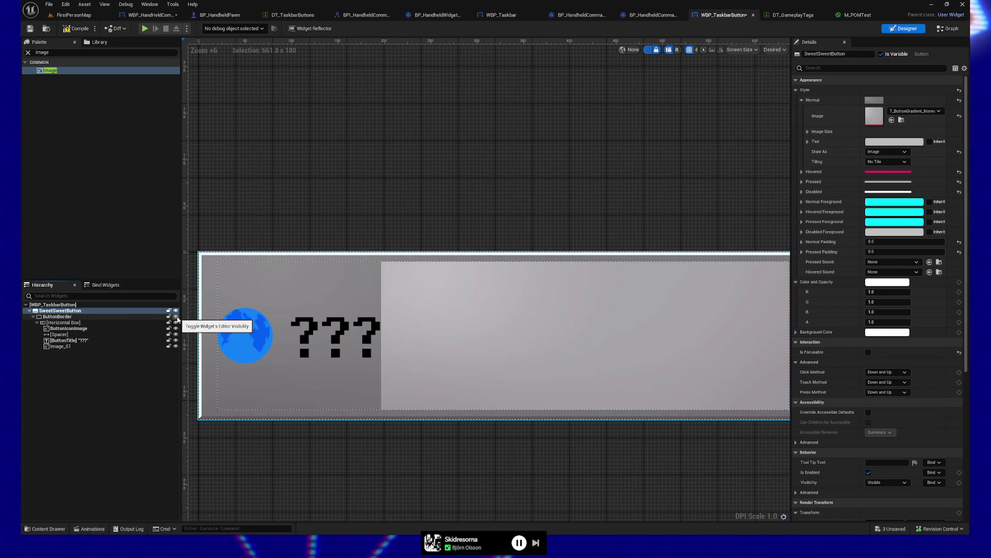
pyautogui.click(177, 323)
pyautogui.click(177, 323)
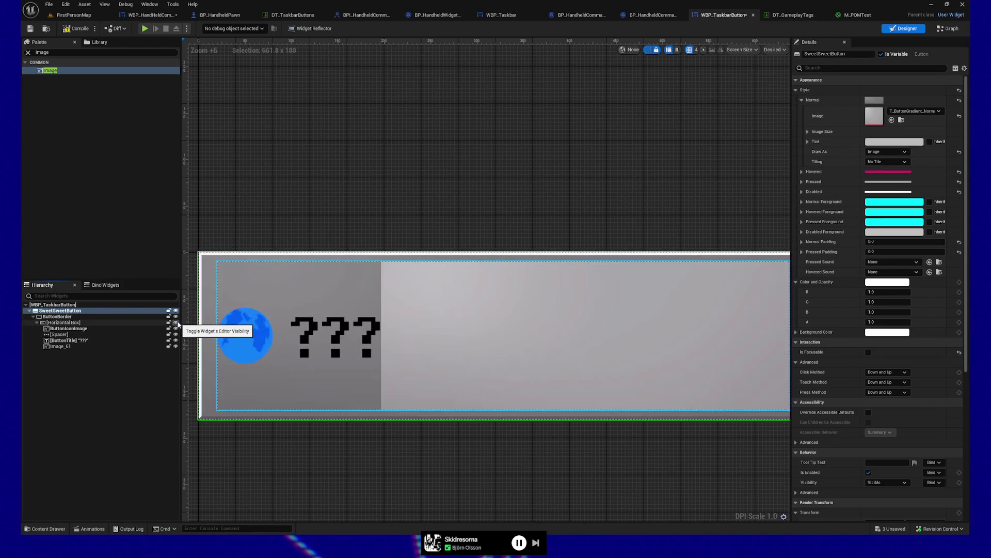
pyautogui.click(176, 328)
pyautogui.click(176, 328)
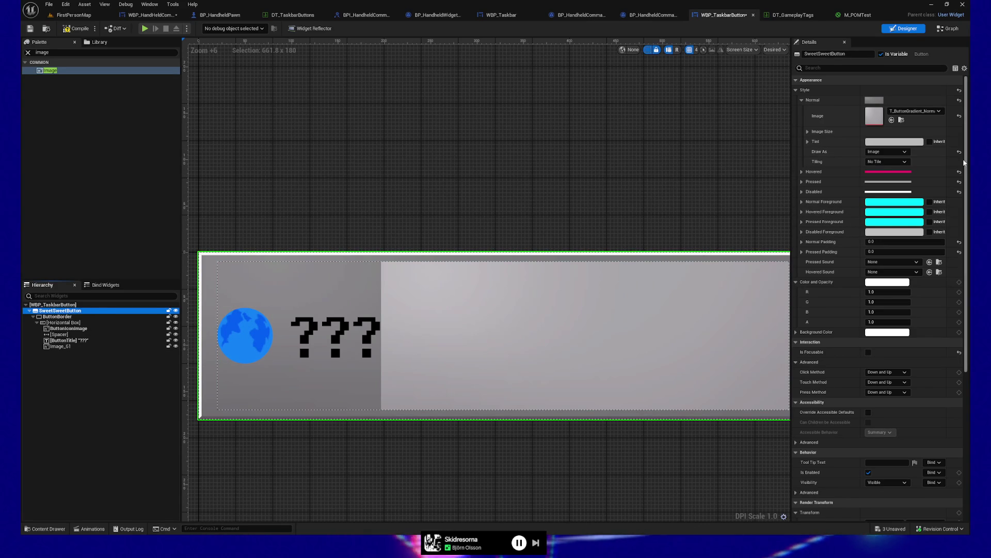
# - Reset the Hovered and Disabled style brushes to their default values
pyautogui.click(801, 182)
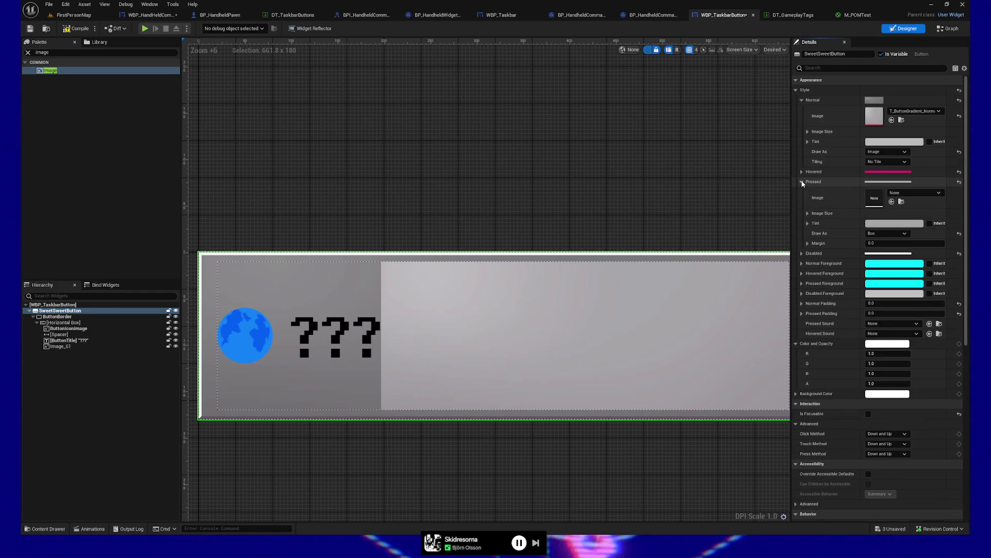
pyautogui.click(803, 182)
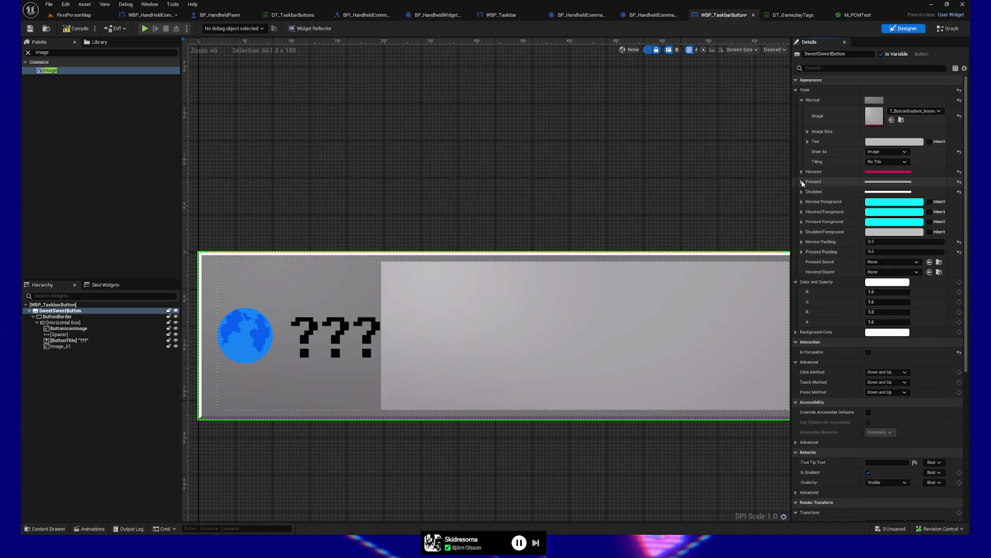
pyautogui.click(960, 172)
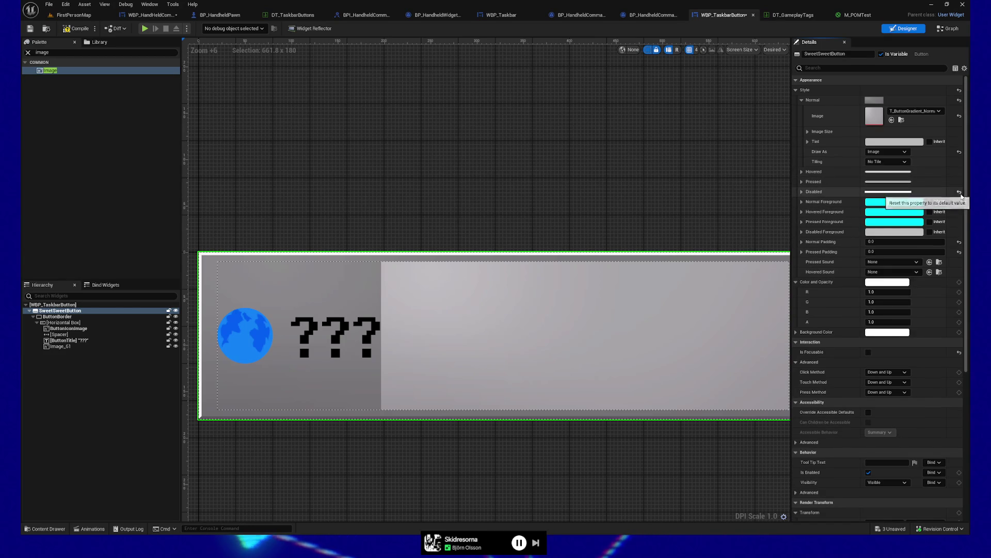
pyautogui.click(959, 191)
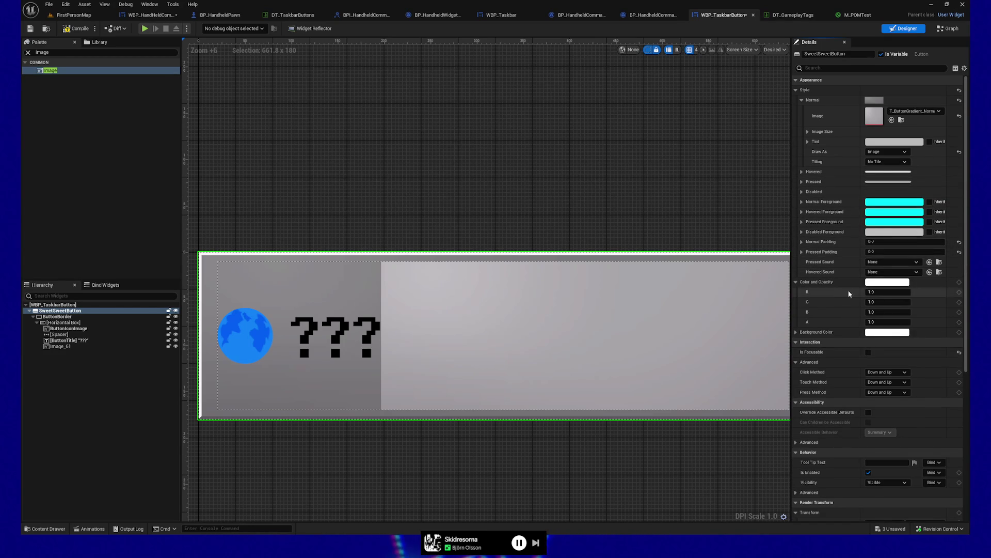
pyautogui.scroll(-5, 831, 302)
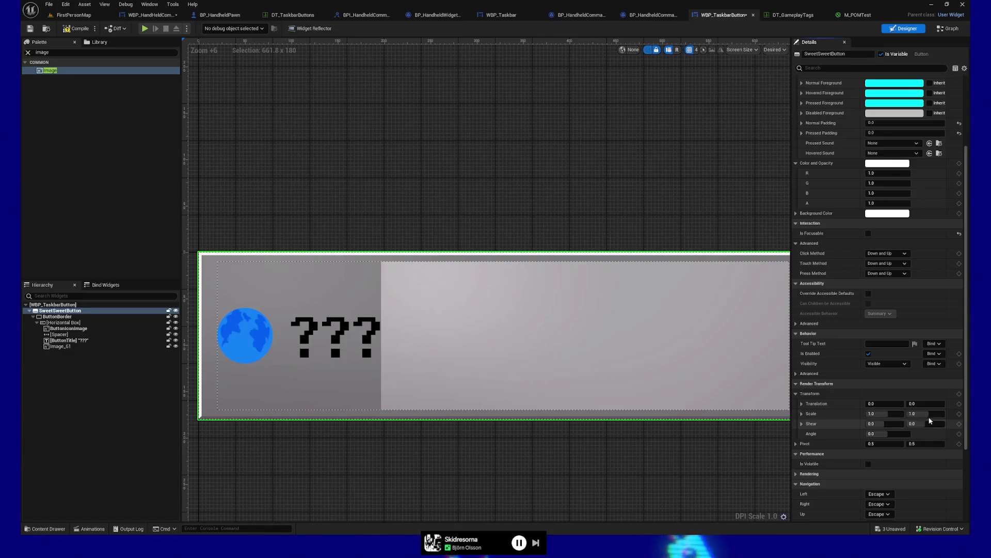
pyautogui.scroll(-3, 835, 427)
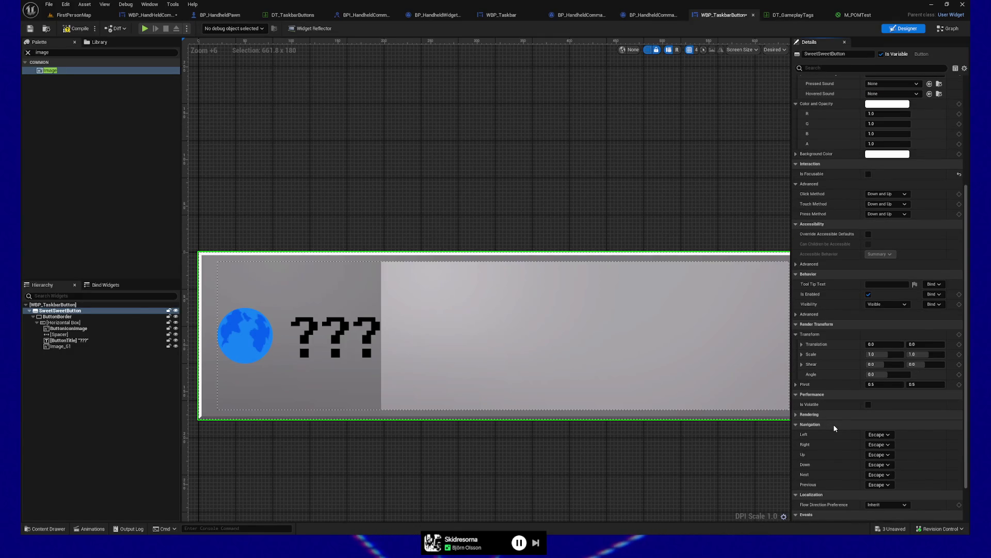
pyautogui.scroll(-3, 834, 426)
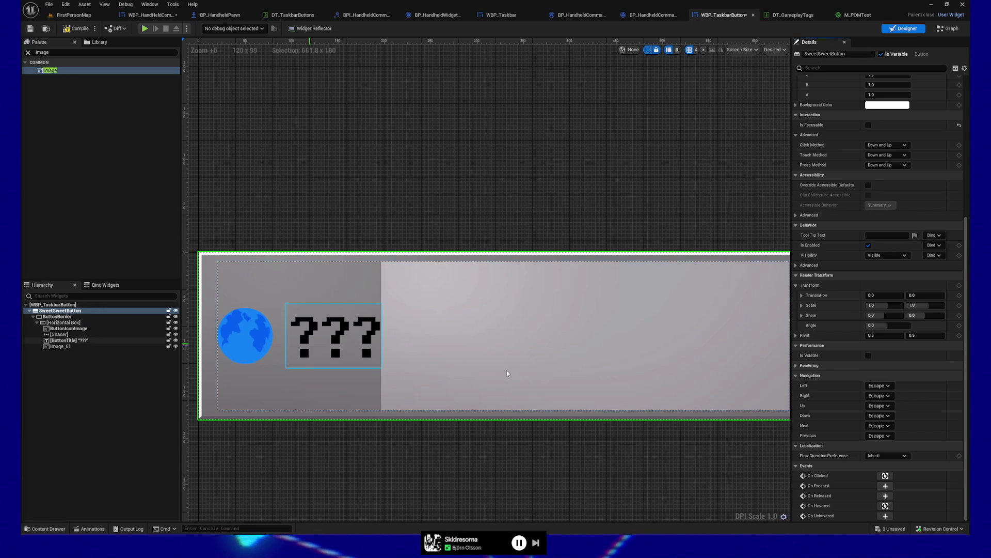
pyautogui.scroll(6, 933, 169)
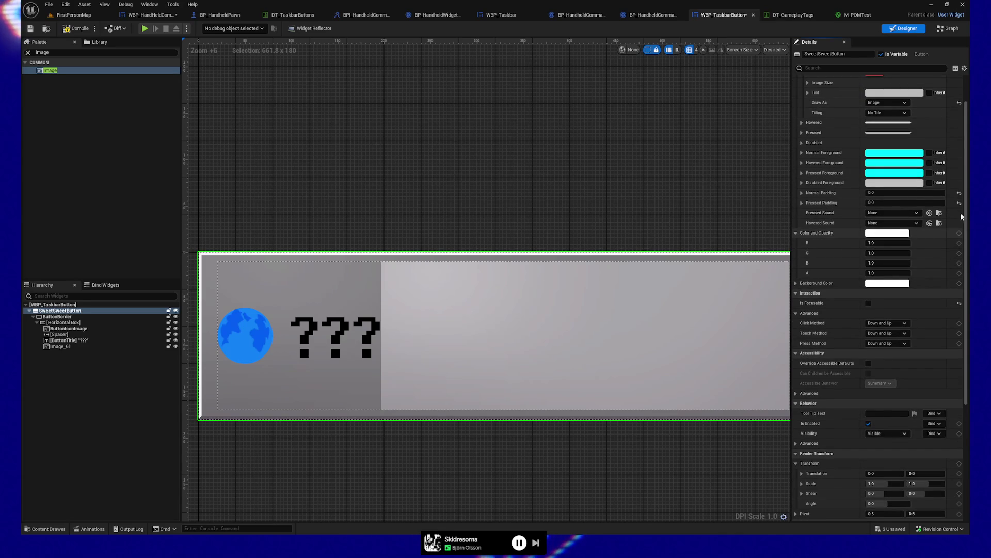
pyautogui.scroll(2, 961, 223)
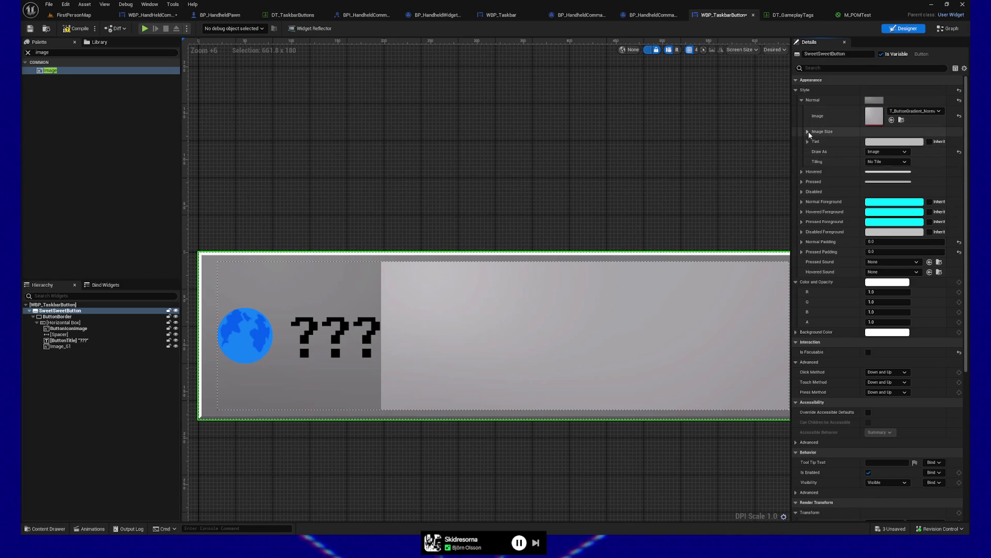
# - Try setting the Normal brush tint's blue channel to 1, then undo the change
pyautogui.click(808, 132)
pyautogui.click(809, 132)
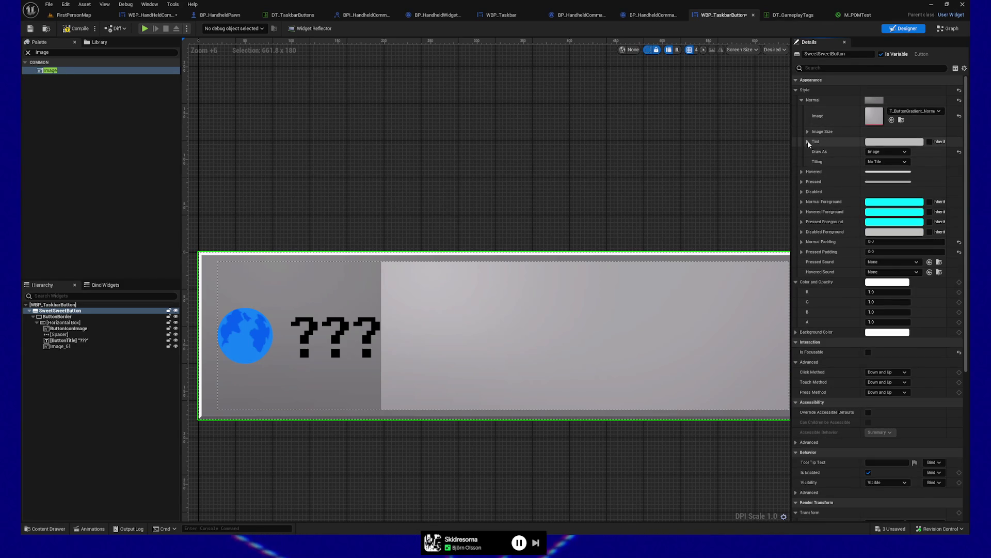
pyautogui.click(808, 142)
pyautogui.click(808, 142)
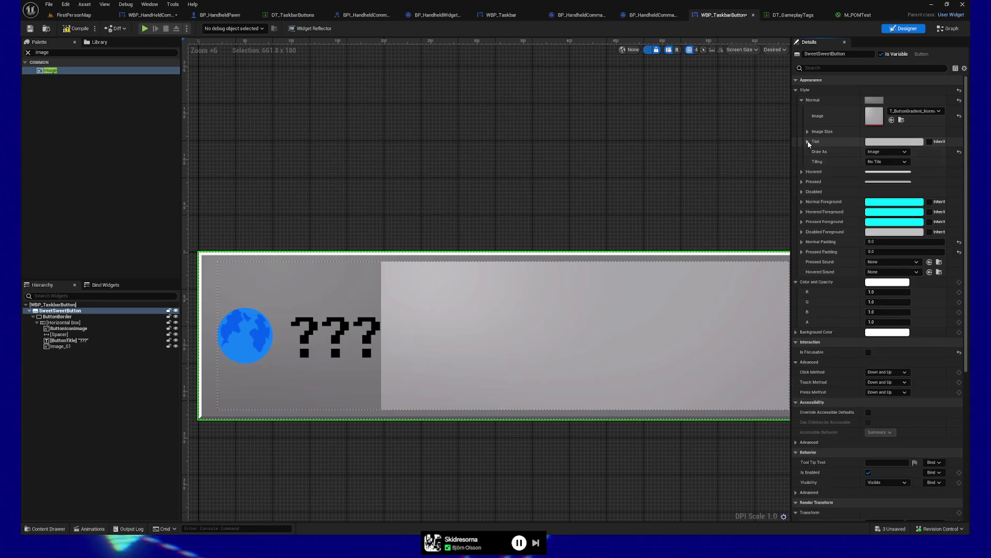
pyautogui.click(808, 142)
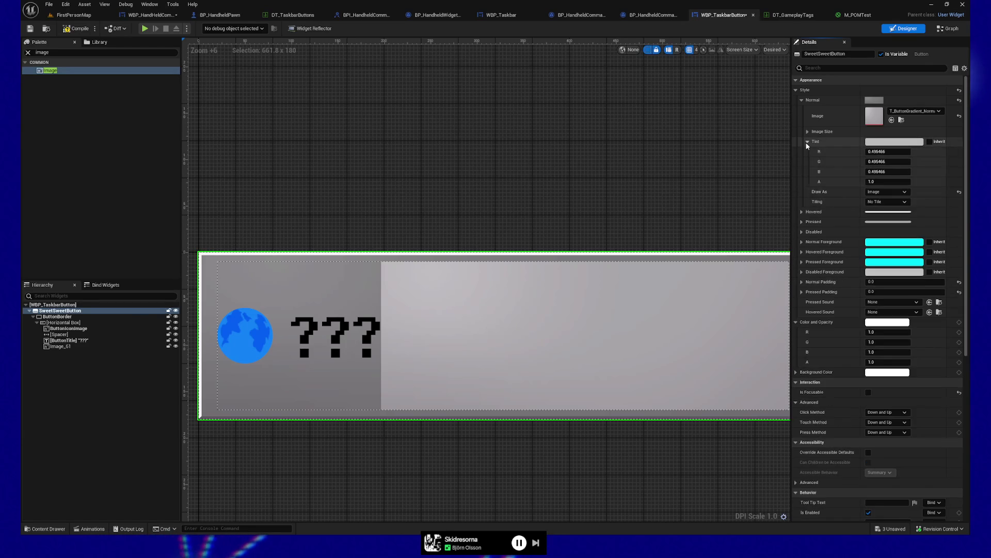
pyautogui.click(893, 173)
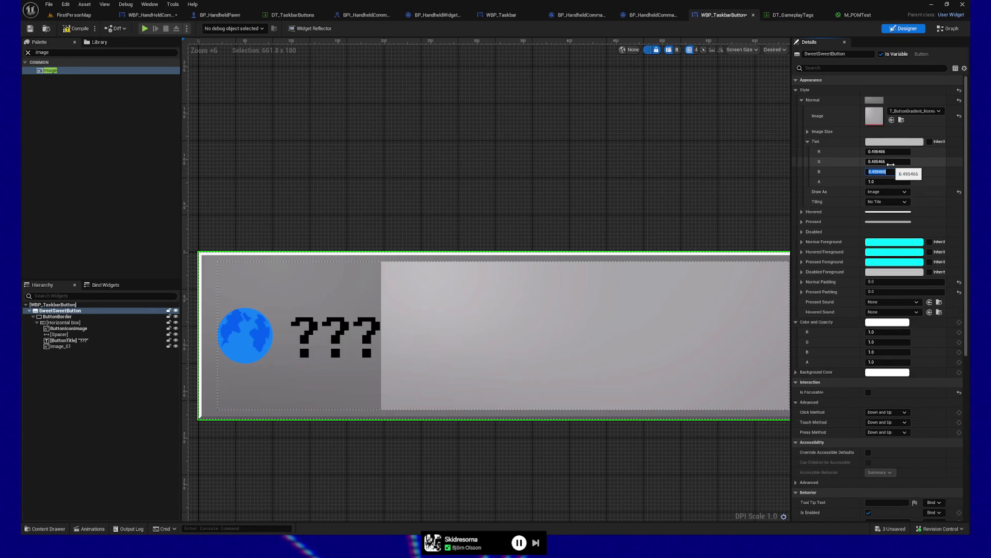
pyautogui.write('1')
pyautogui.press('Return')
pyautogui.moveTo(888, 151); pyautogui.dragTo(924, 160)
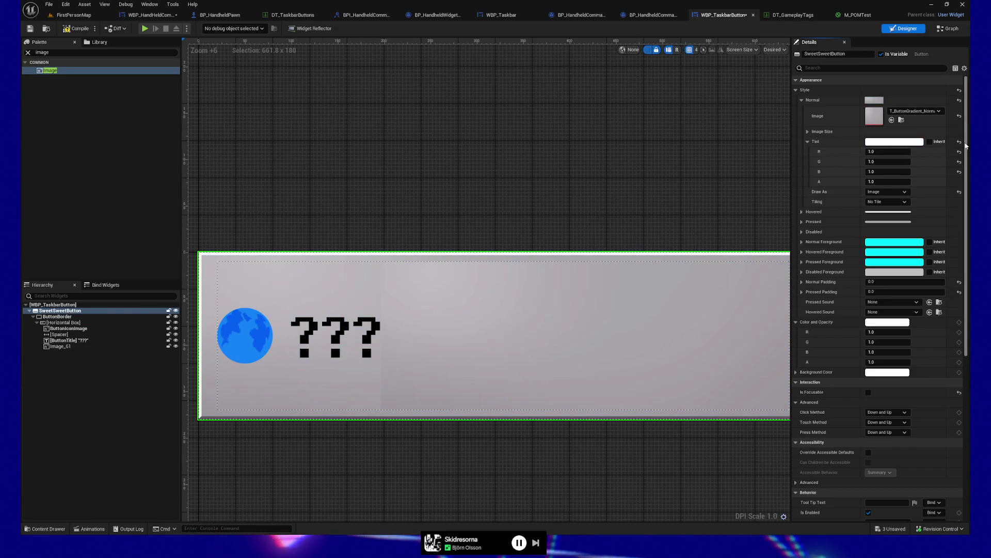
pyautogui.hotkey('ctrl', 'z')
# - Set the Normal brush tint's R, G and B channels to 1.0 for pure white
pyautogui.click(875, 152)
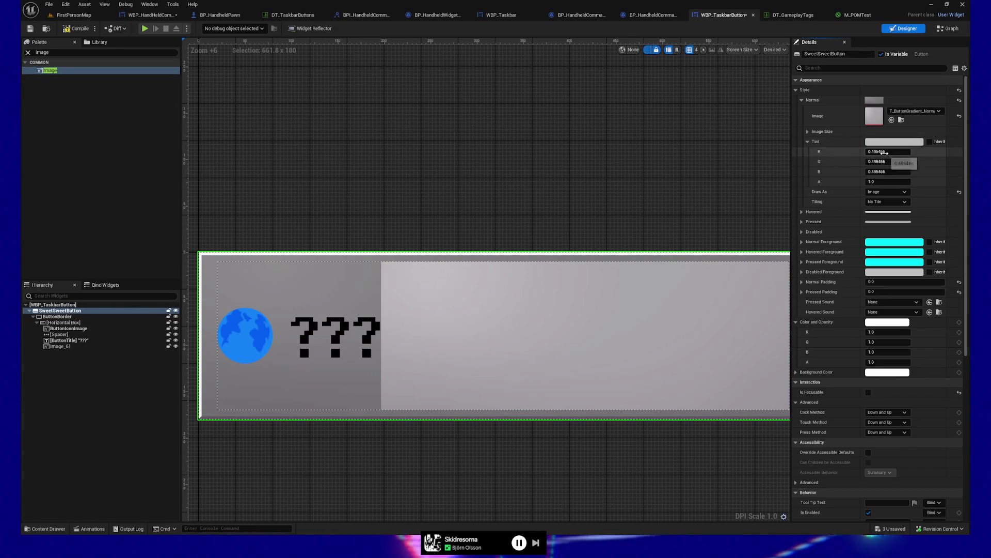
pyautogui.write('1')
pyautogui.press('Tab')
pyautogui.write('1')
pyautogui.press('Tab')
pyautogui.write('1')
pyautogui.press('Return')
pyautogui.click(886, 162)
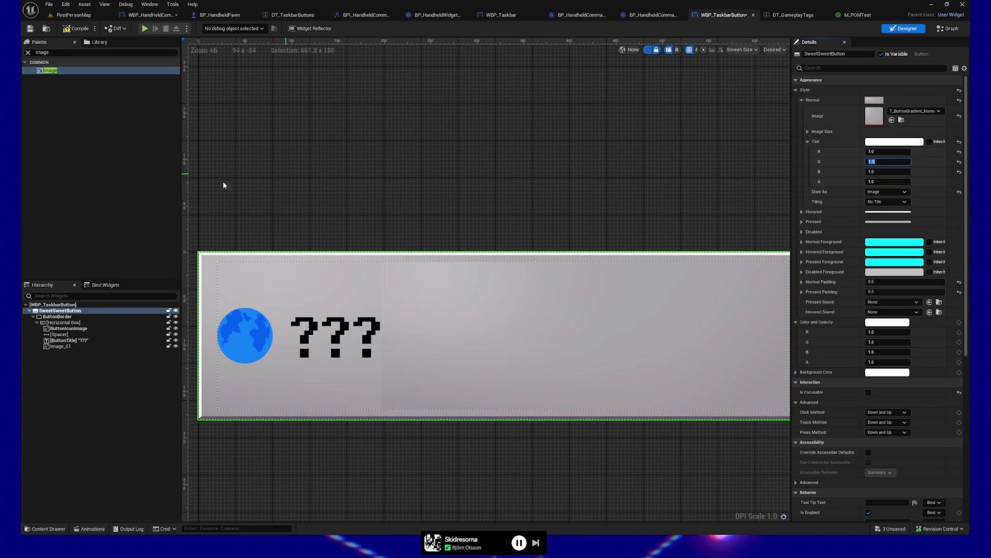
# - Delete Image_61, save WBP_TaskbarButton and launch the play preview
pyautogui.rightClick(64, 348)
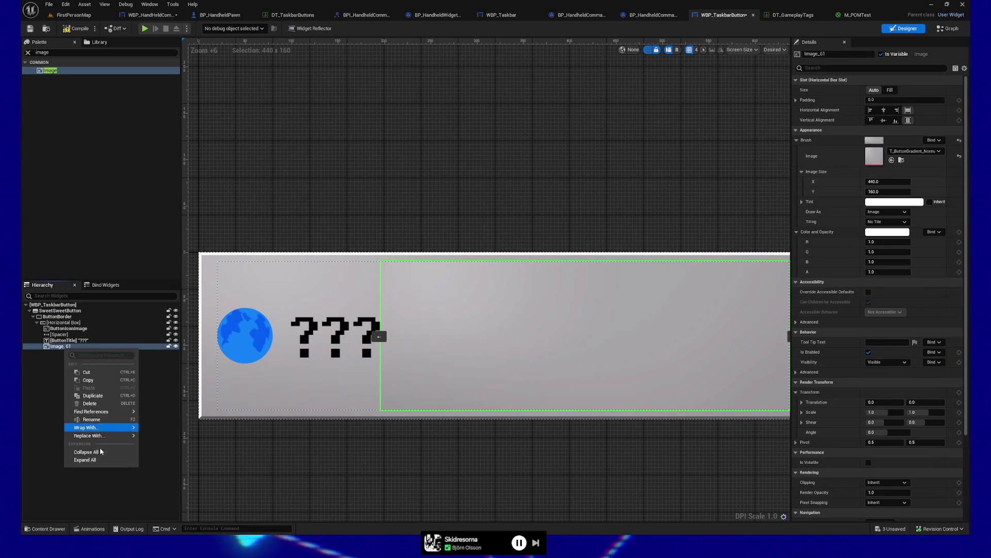
pyautogui.click(90, 404)
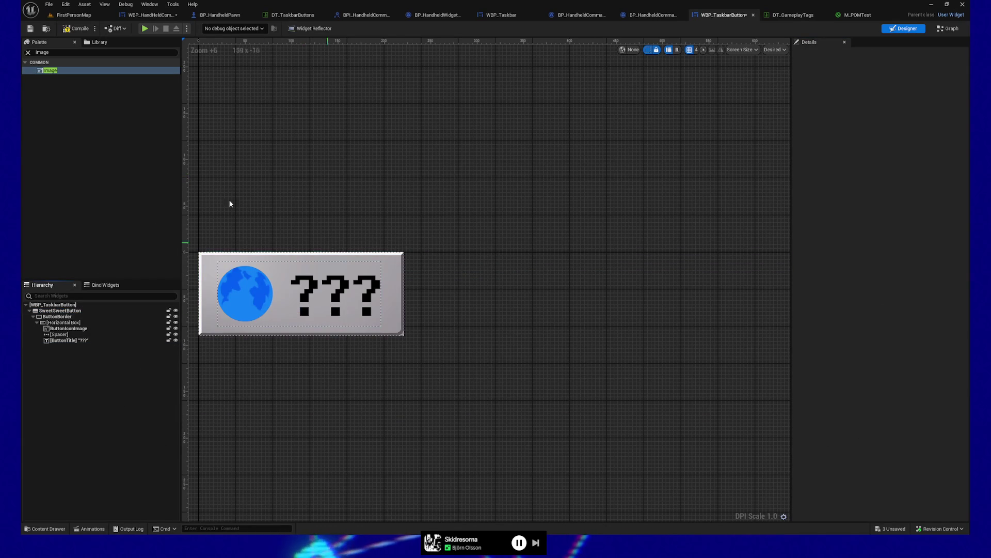
pyautogui.click(30, 29)
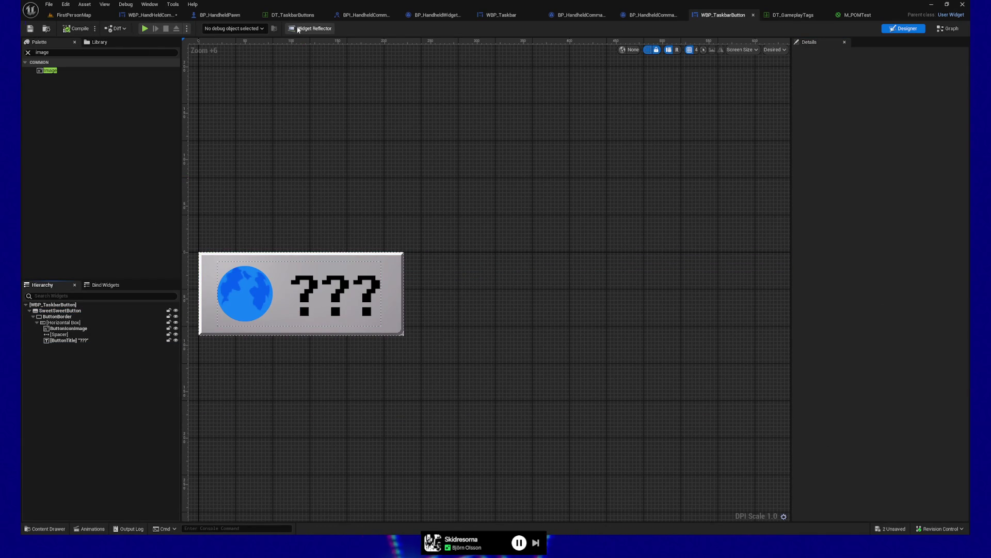
pyautogui.click(145, 29)
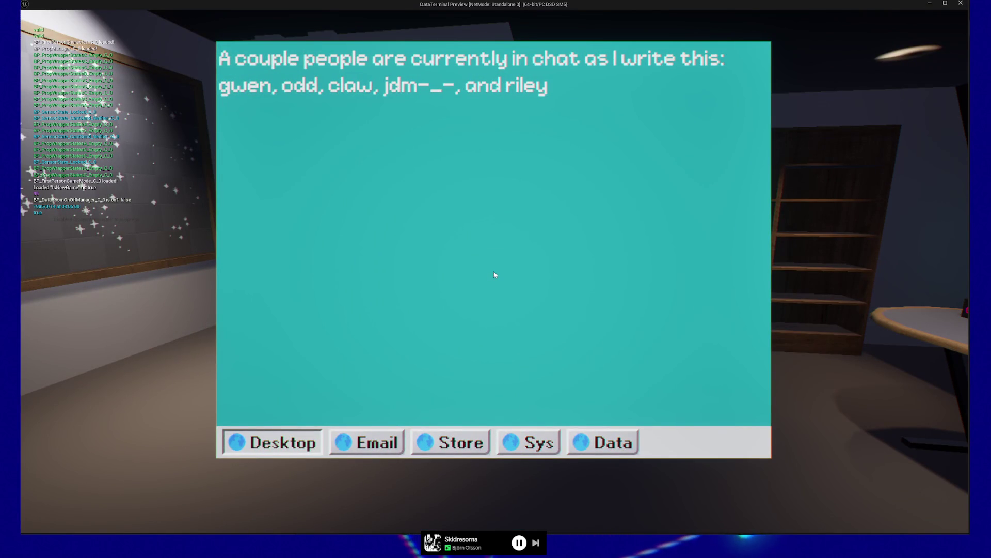
pyautogui.press('Escape')
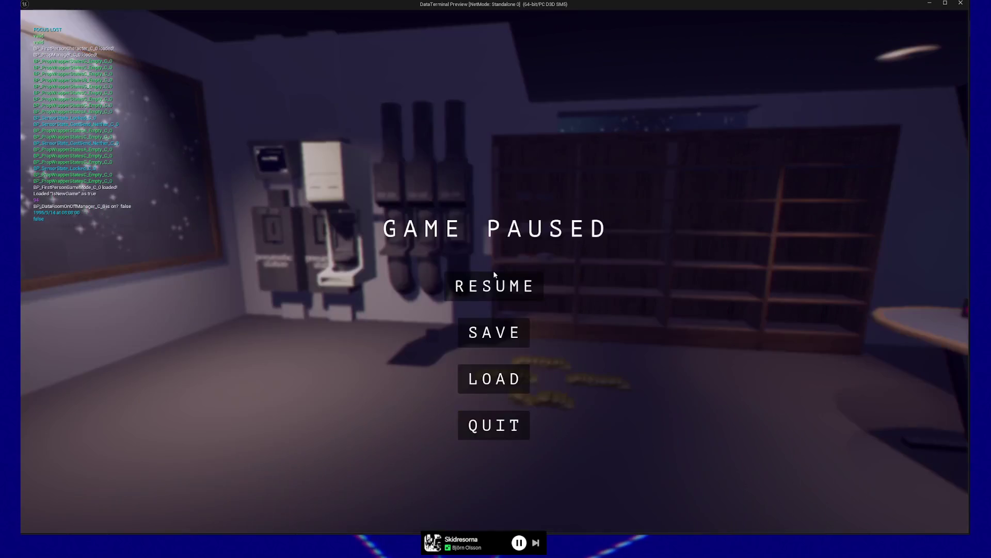
pyautogui.click(515, 425)
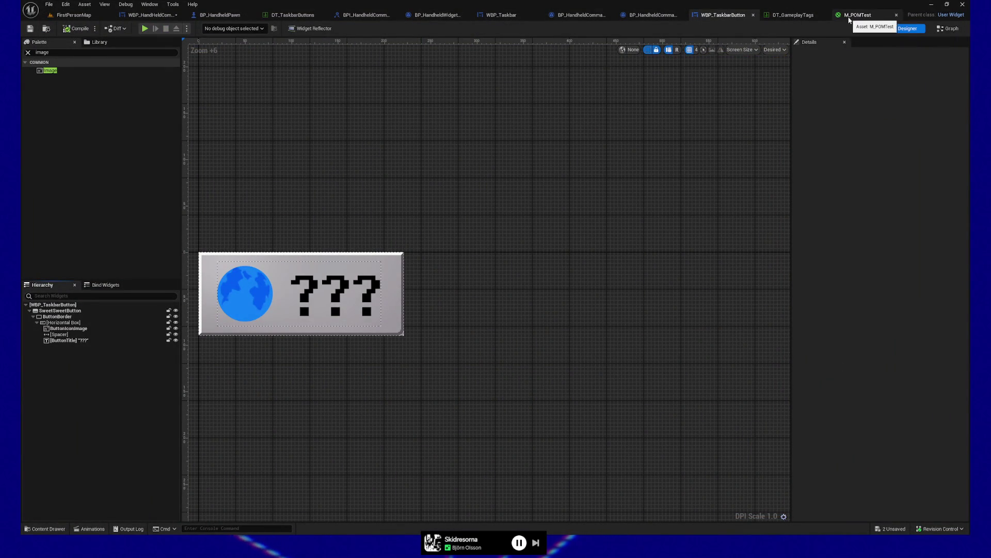
pyautogui.click(293, 15)
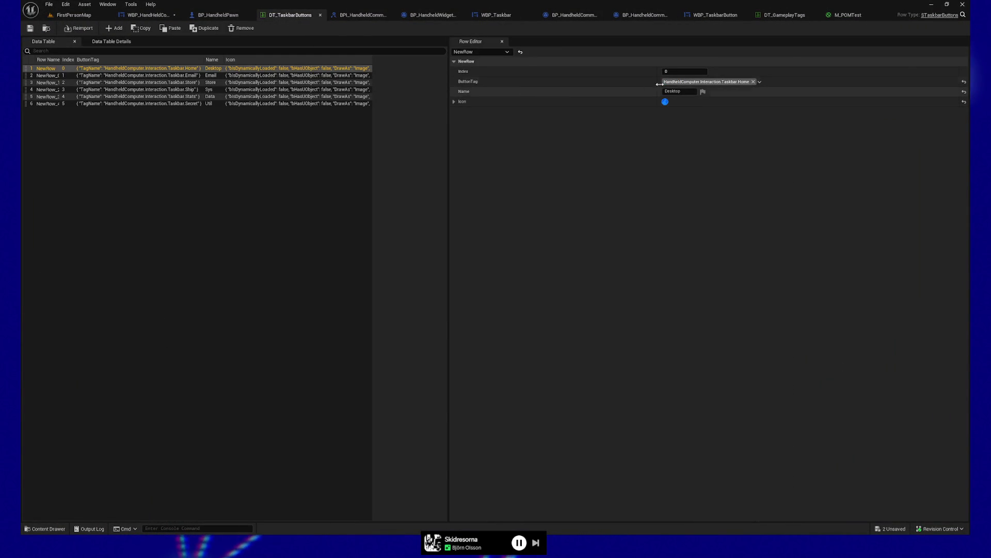
# - Rename the first data table row's Desktop name to Home
pyautogui.click(677, 91)
pyautogui.write('Home')
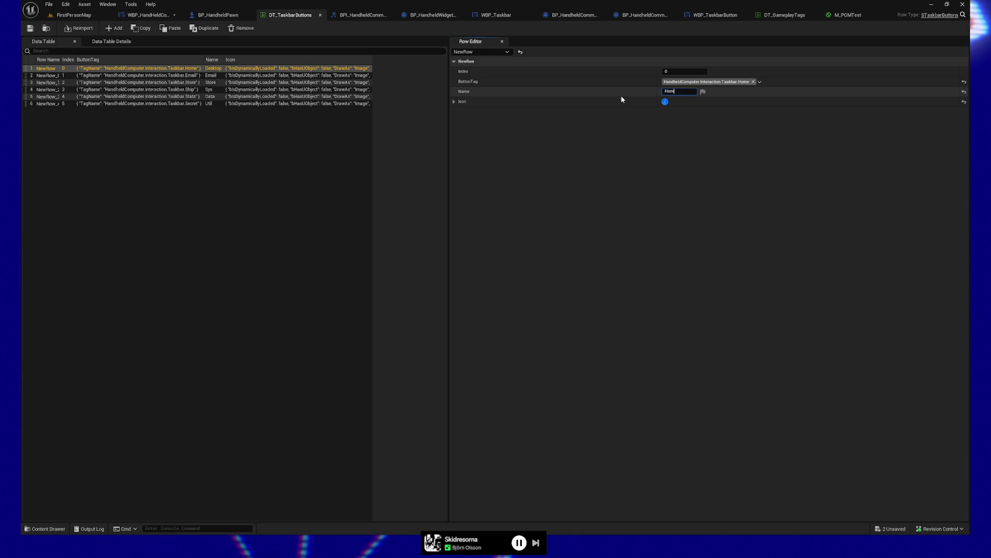
pyautogui.press('Return')
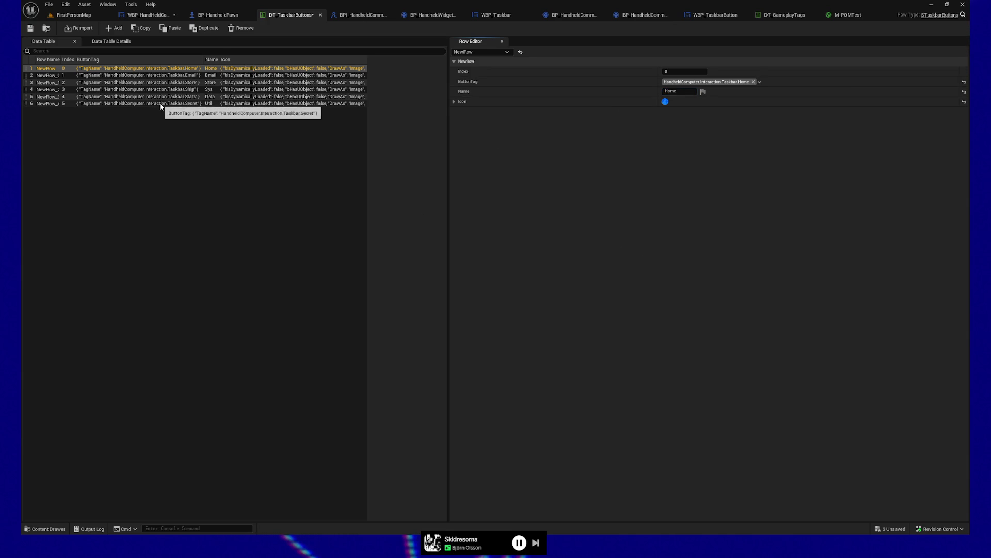
# - Rename the last row from Util to Find.exe and save all assets
pyautogui.click(160, 103)
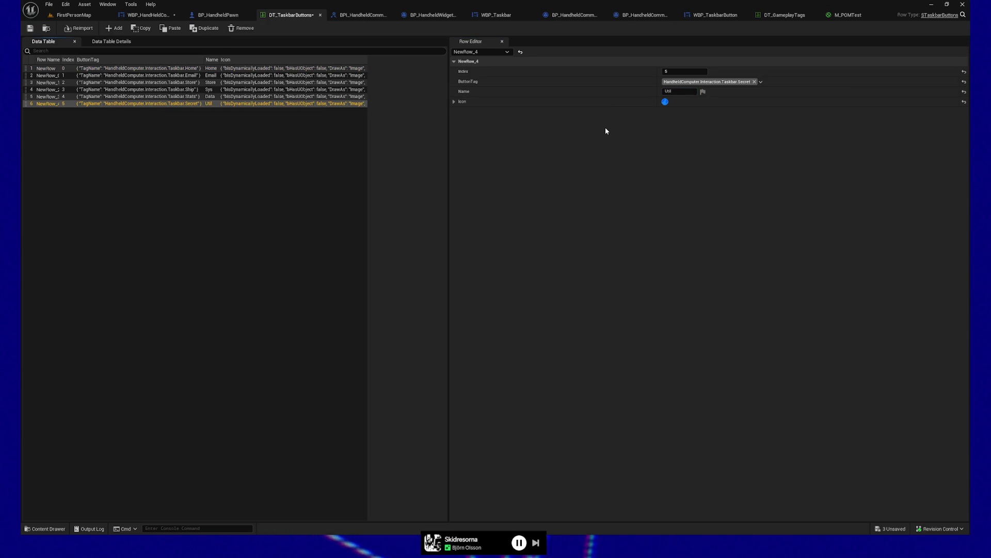
pyautogui.click(669, 92)
pyautogui.write('Find.exe')
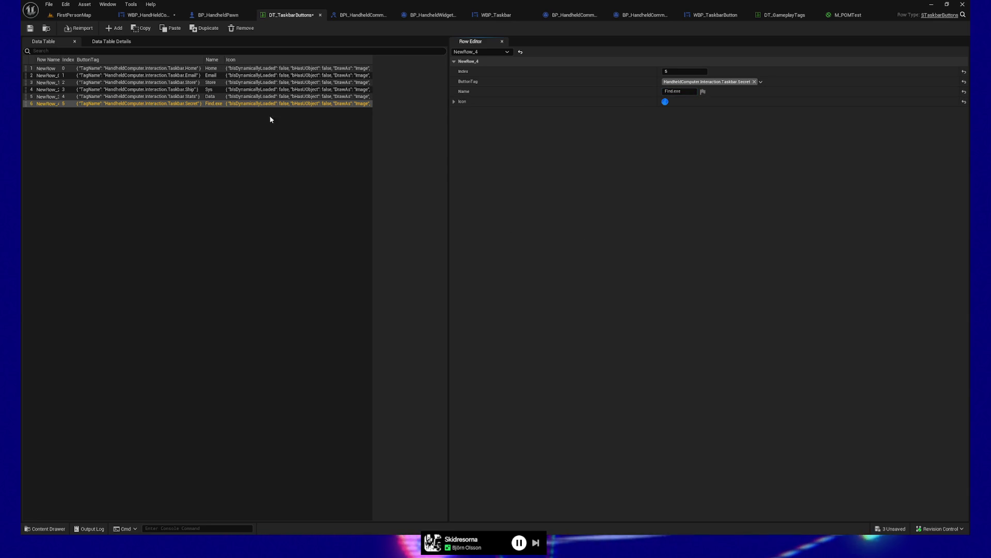
pyautogui.press('Return')
pyautogui.click(687, 91)
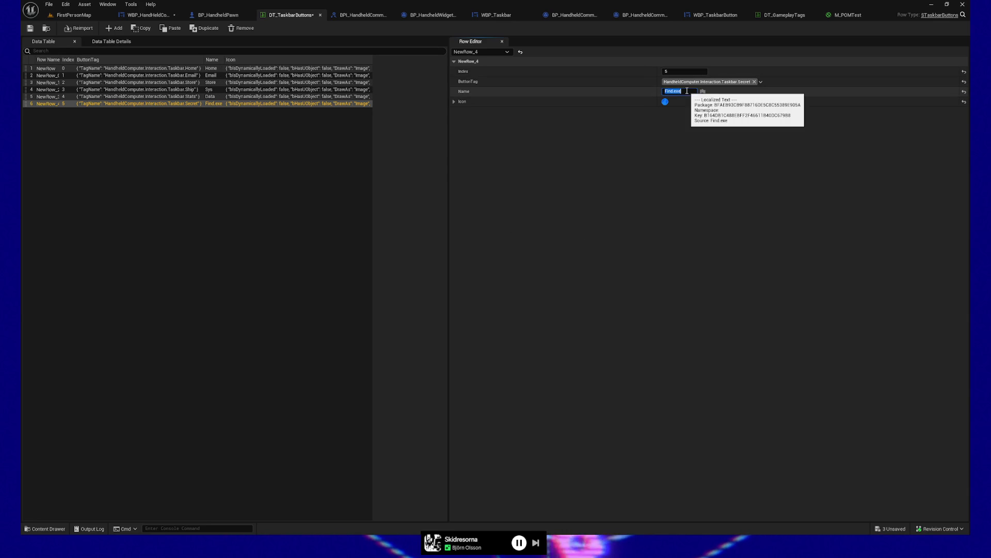
pyautogui.doubleClick(687, 91)
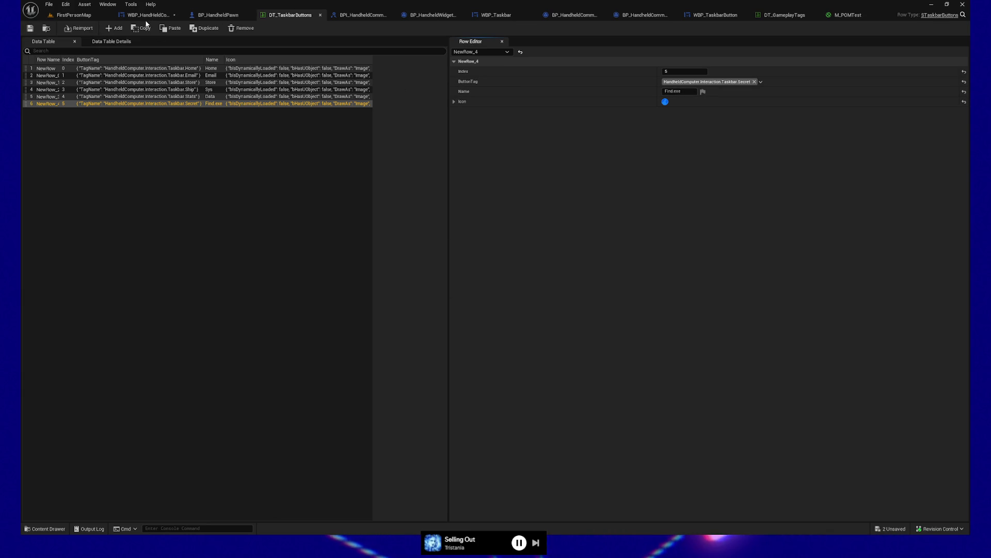
pyautogui.hotkey('ctrl', 'shift', 's')
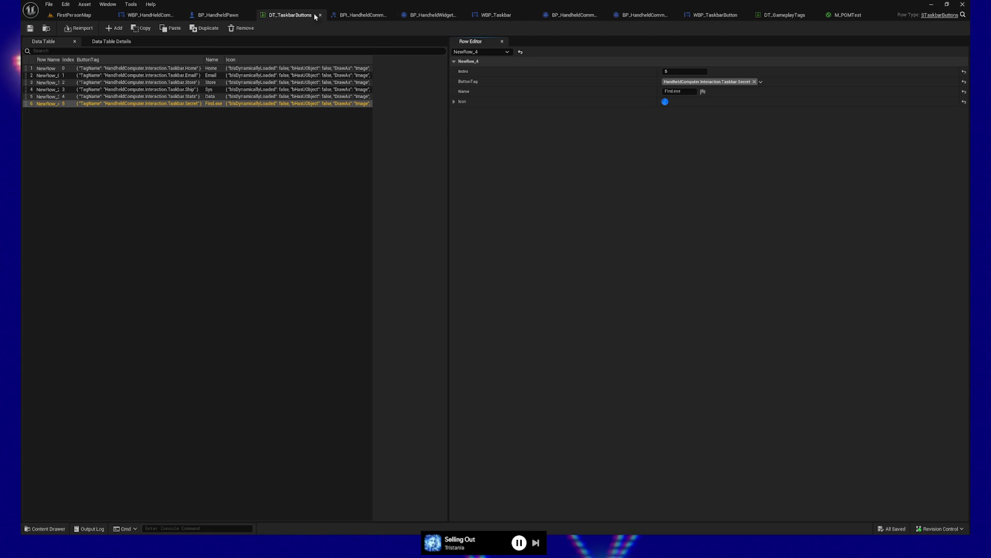
# - Inspect the controller's TaskbarButtons, ActiveTaskbarButton and HoveredTaskbarButton variables
pyautogui.click(433, 15)
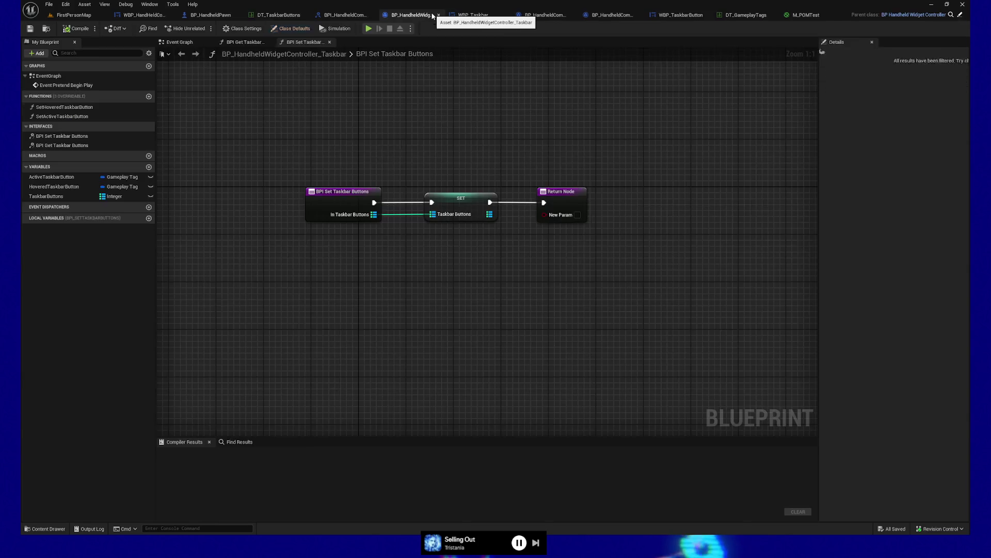
pyautogui.click(49, 196)
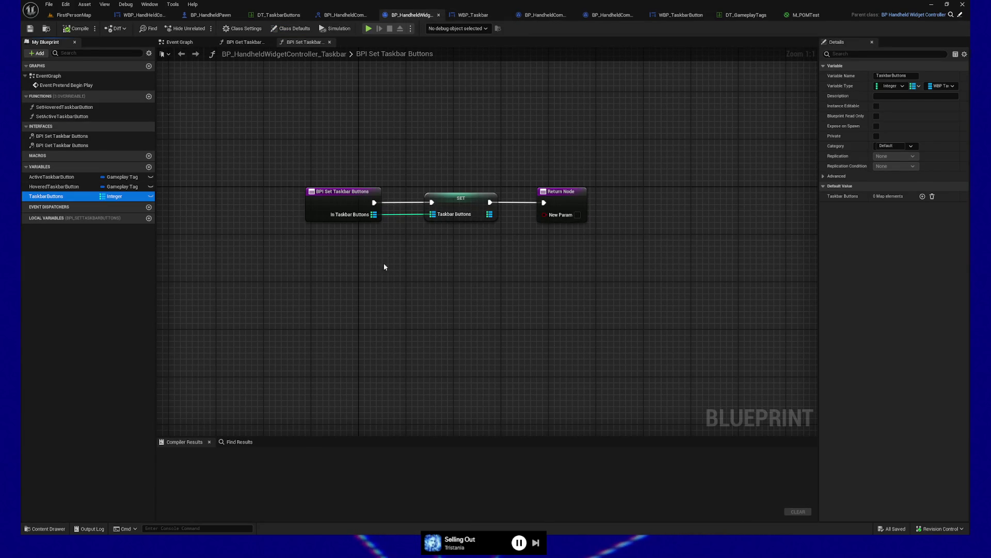
pyautogui.moveTo(352, 270)
pyautogui.mouseDown()
pyautogui.moveTo(414, 277)
pyautogui.moveTo(394, 246)
pyautogui.moveTo(650, 248)
pyautogui.mouseUp()
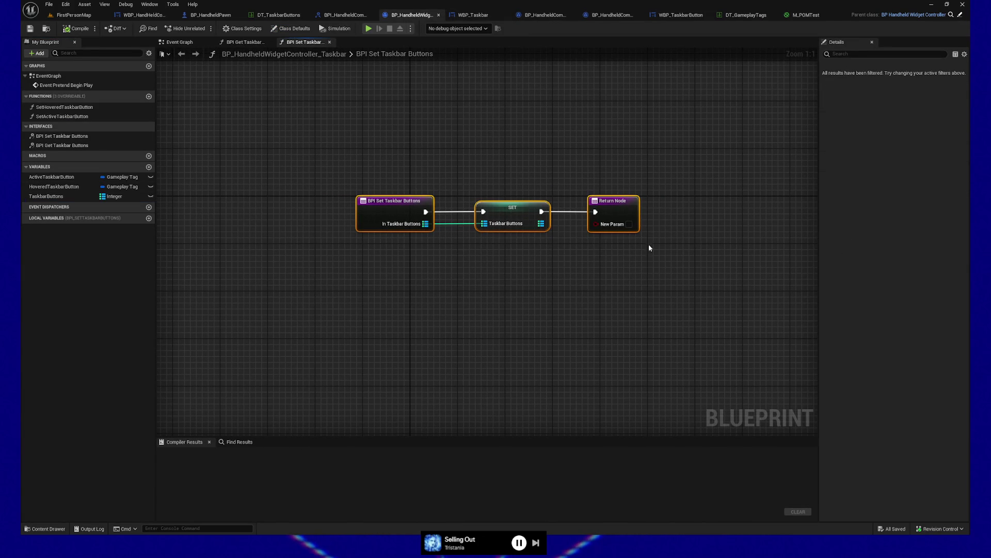
pyautogui.click(69, 178)
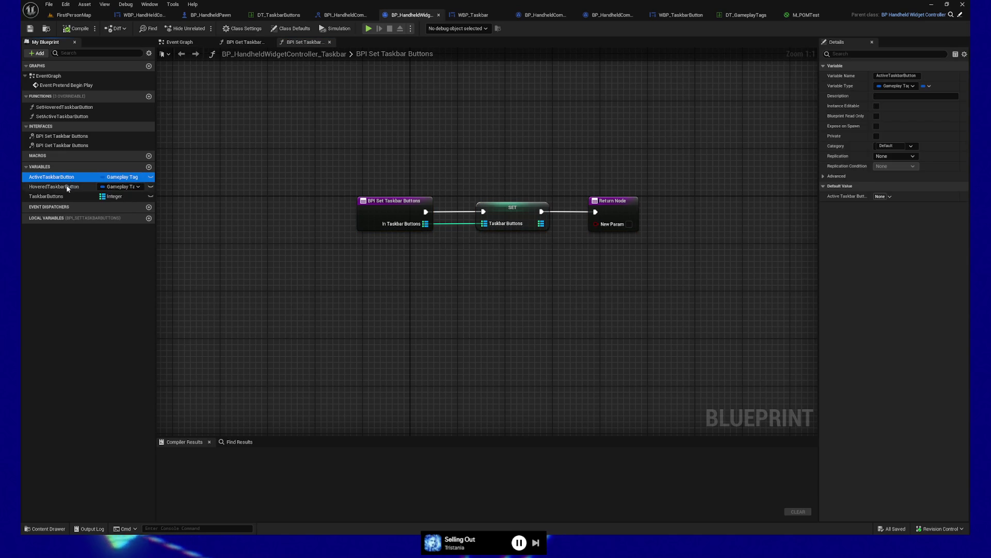
pyautogui.click(65, 187)
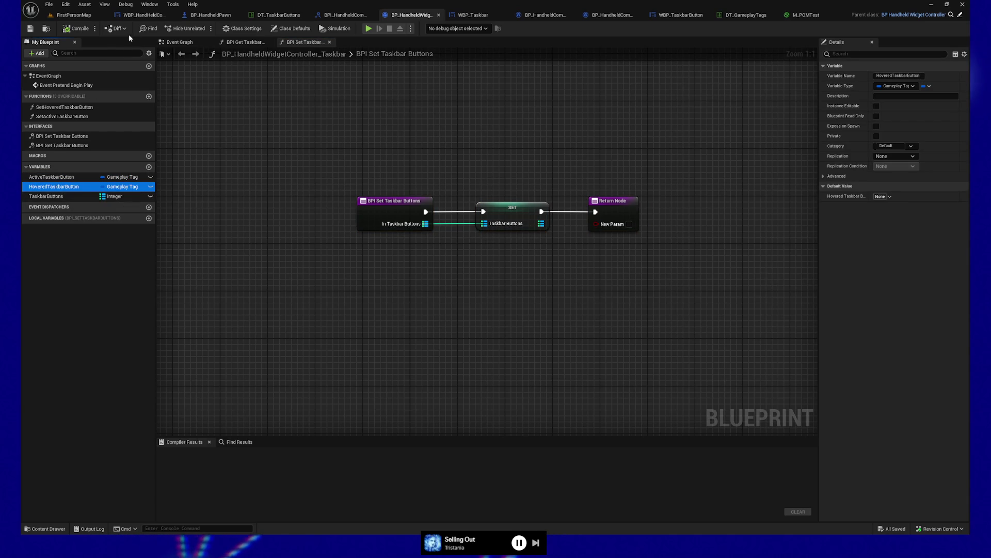
# - Check the handheld base widget's event graph and the Set Taskbar Buttons function, then switch to DT_TaskbarButtons
pyautogui.click(144, 15)
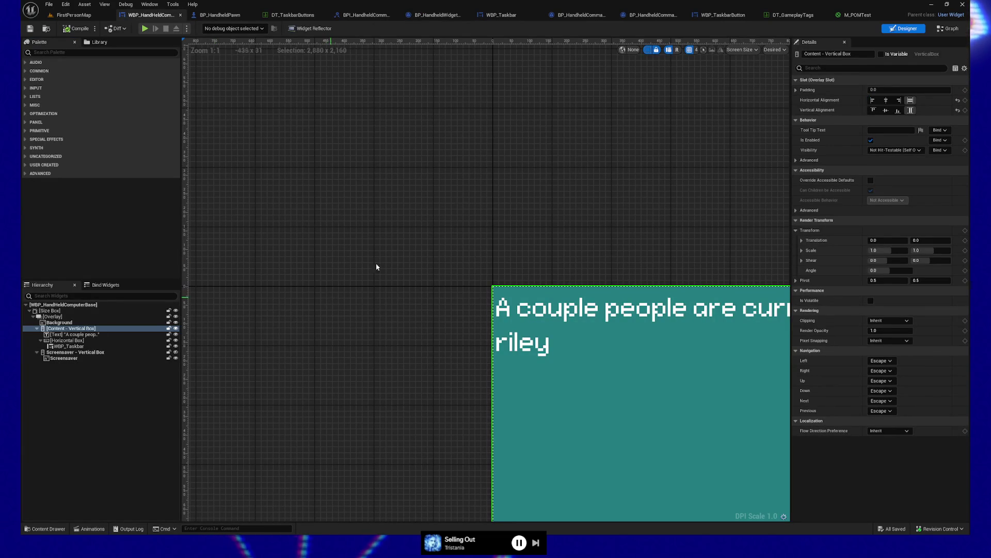
pyautogui.click(951, 30)
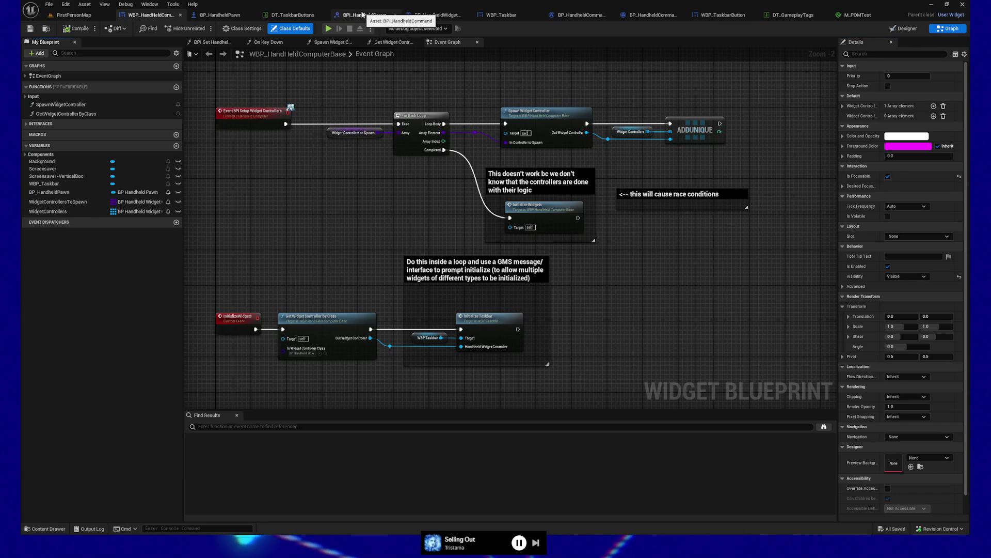
pyautogui.click(439, 16)
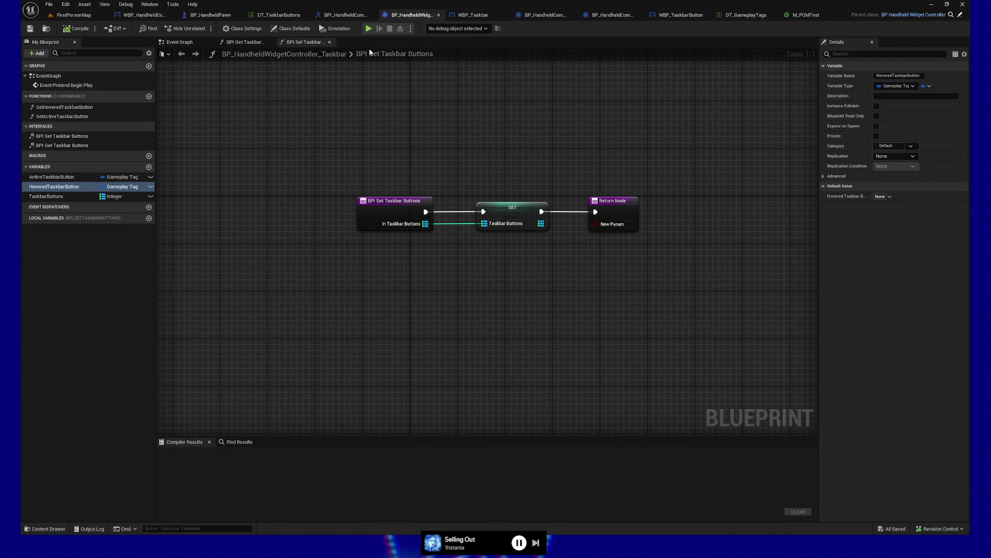
pyautogui.click(63, 197)
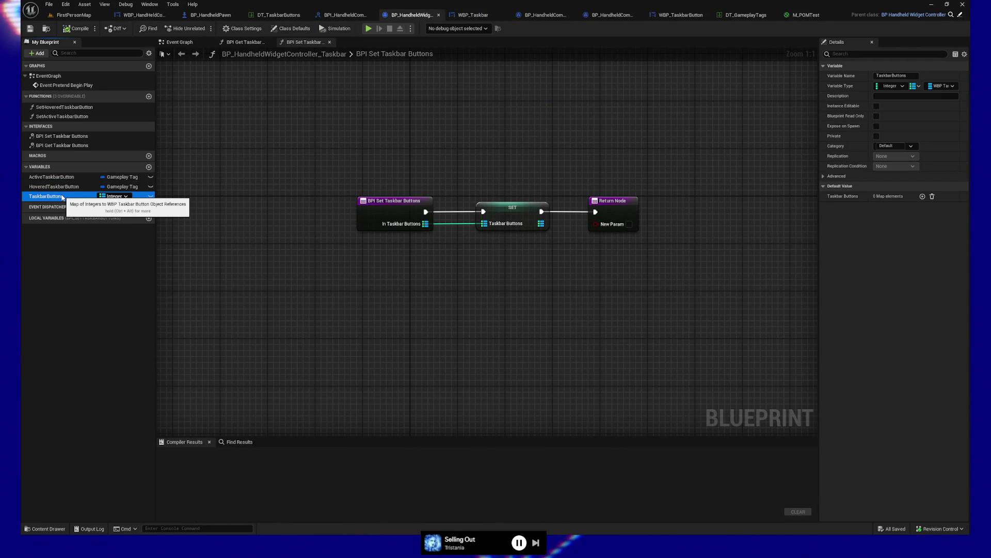
pyautogui.moveTo(334, 165); pyautogui.dragTo(700, 256)
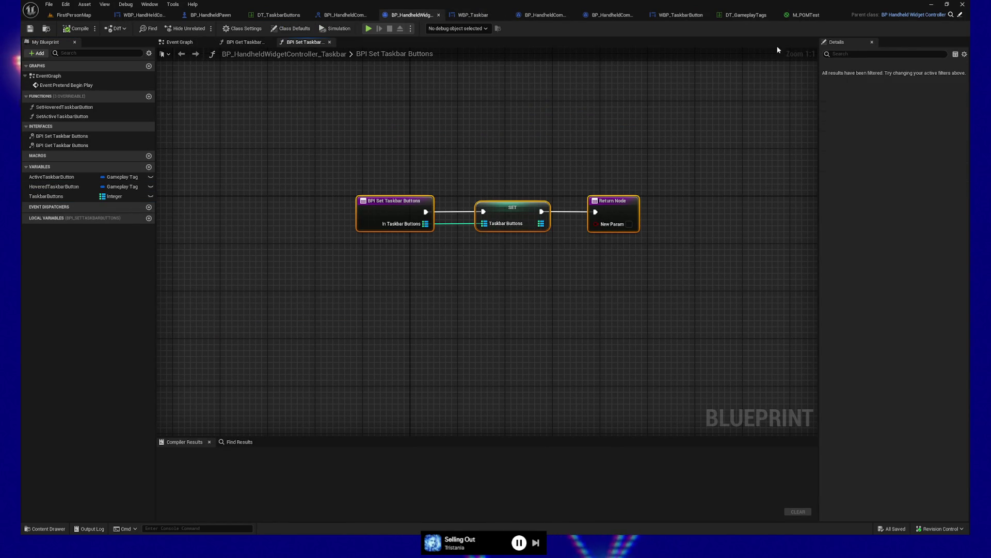
pyautogui.click(285, 17)
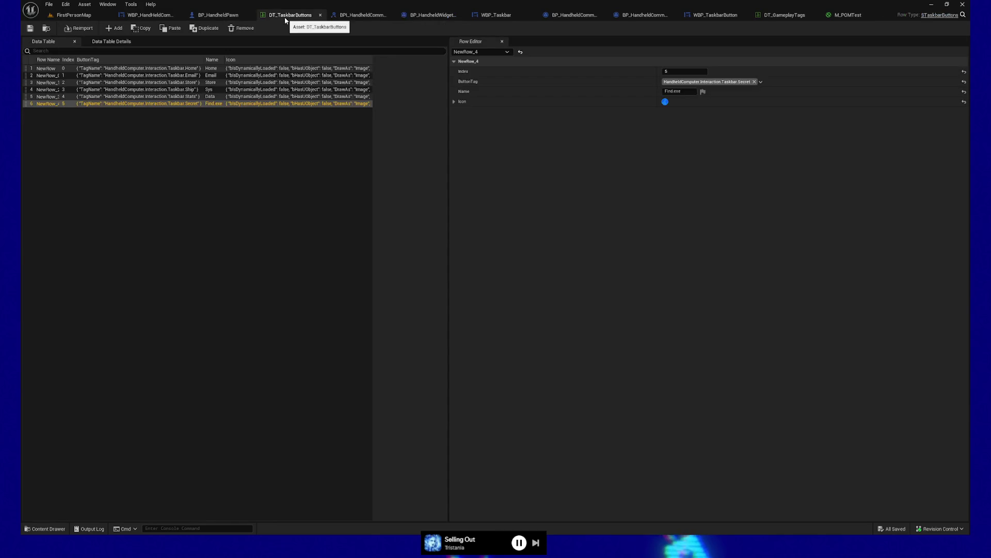
# - Inspect the Find.exe row's Icon settings and the Data and Sys rows, then switch to WBP_TaskbarButton
pyautogui.click(454, 102)
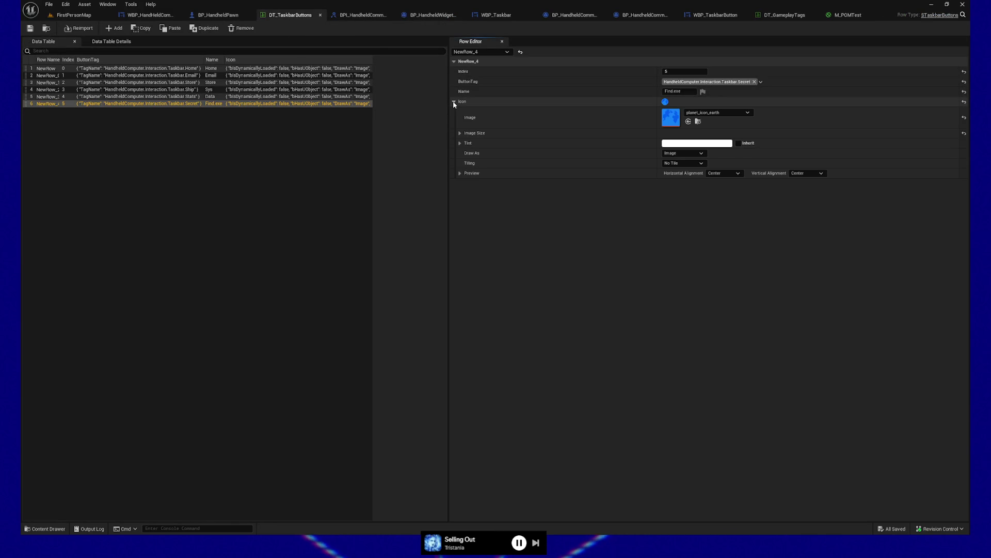
pyautogui.click(454, 103)
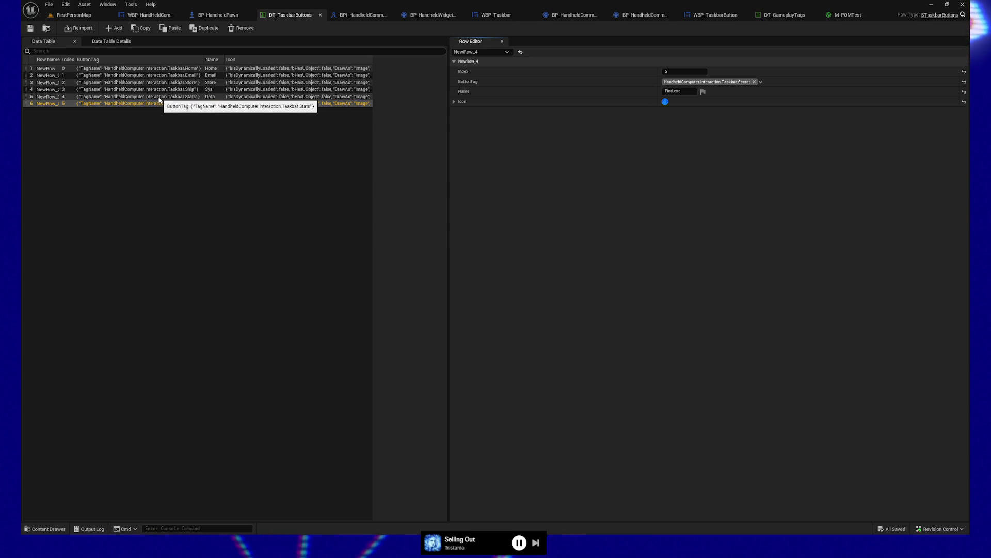
pyautogui.click(160, 97)
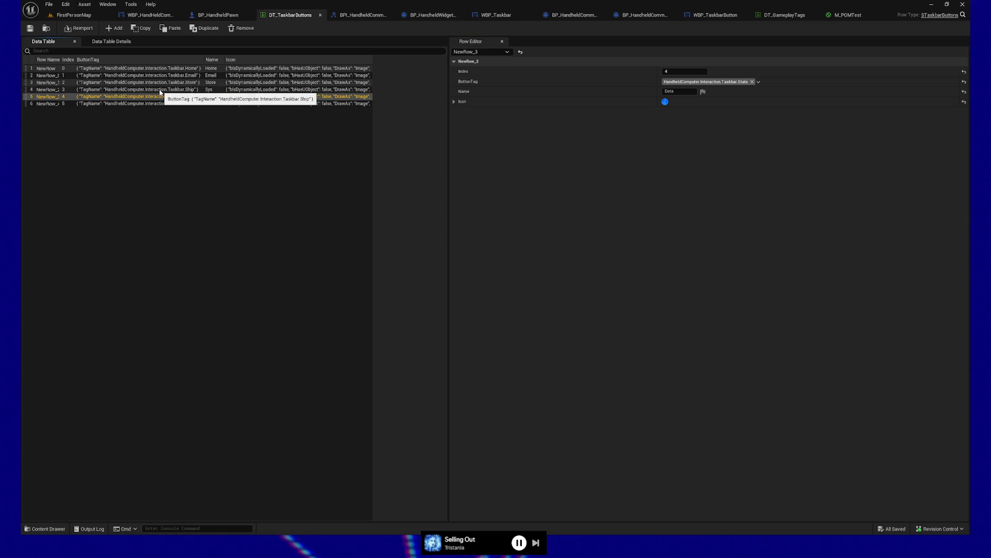
pyautogui.click(160, 91)
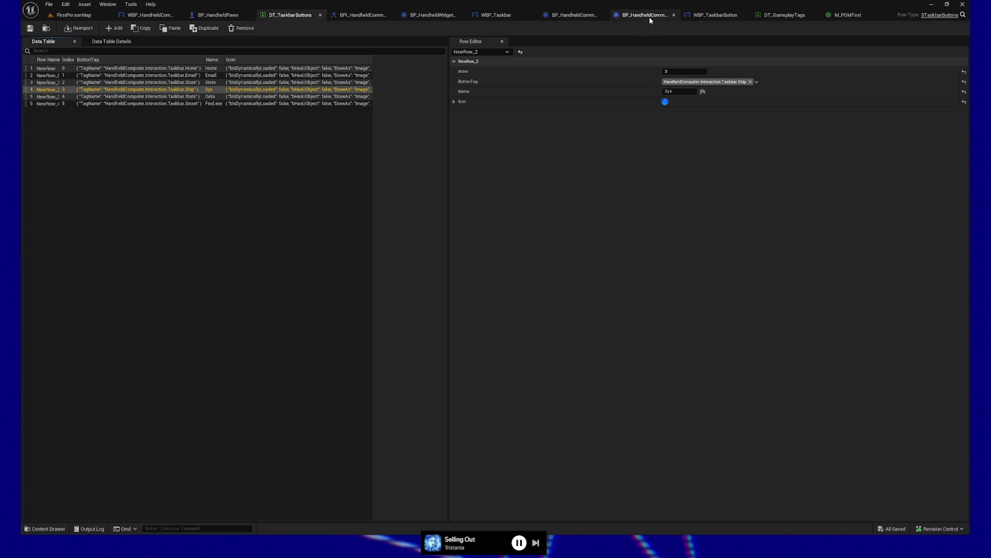
pyautogui.click(731, 14)
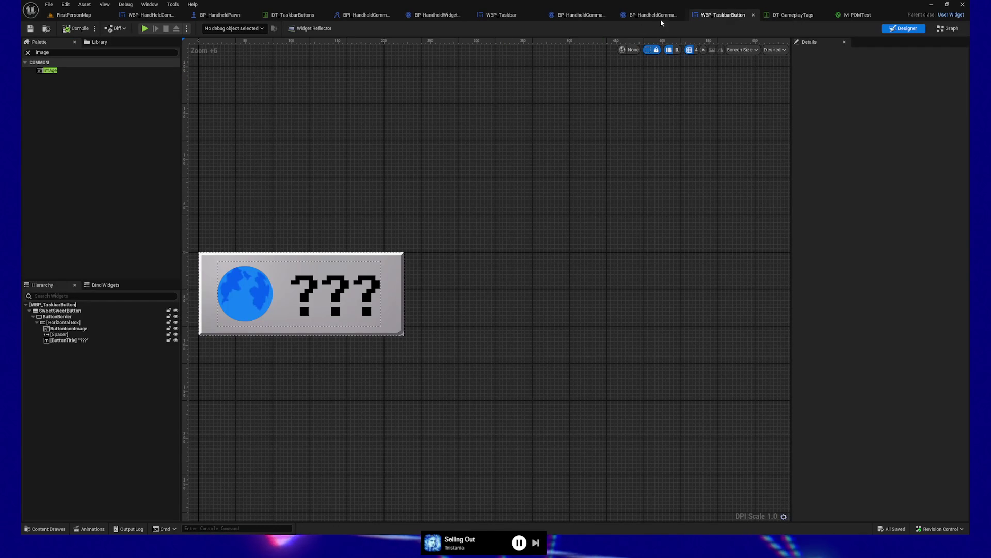
# - In the WBP_Taskbar graph, tick ActiveButtons Element 5's value, compile, and start Play
pyautogui.click(501, 15)
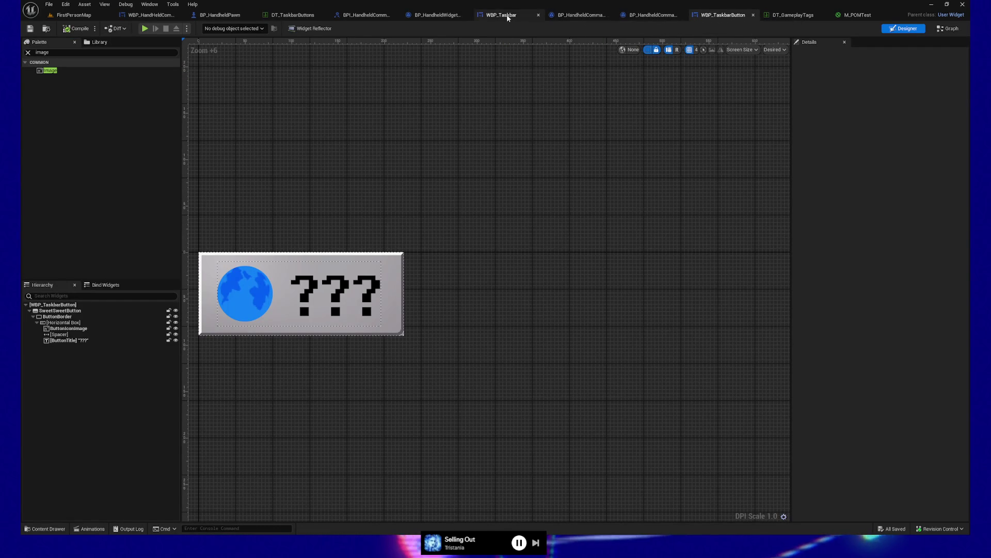
pyautogui.click(948, 28)
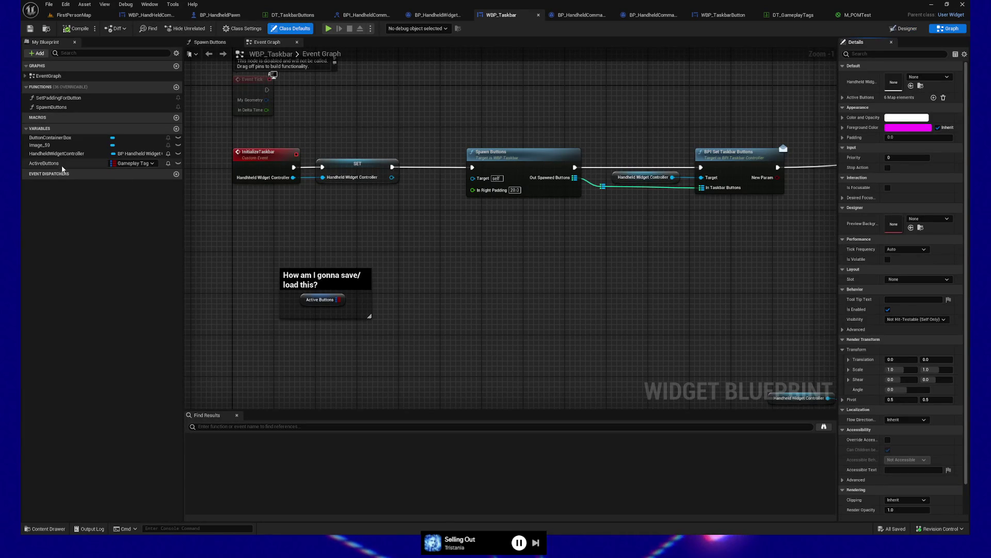
pyautogui.click(46, 163)
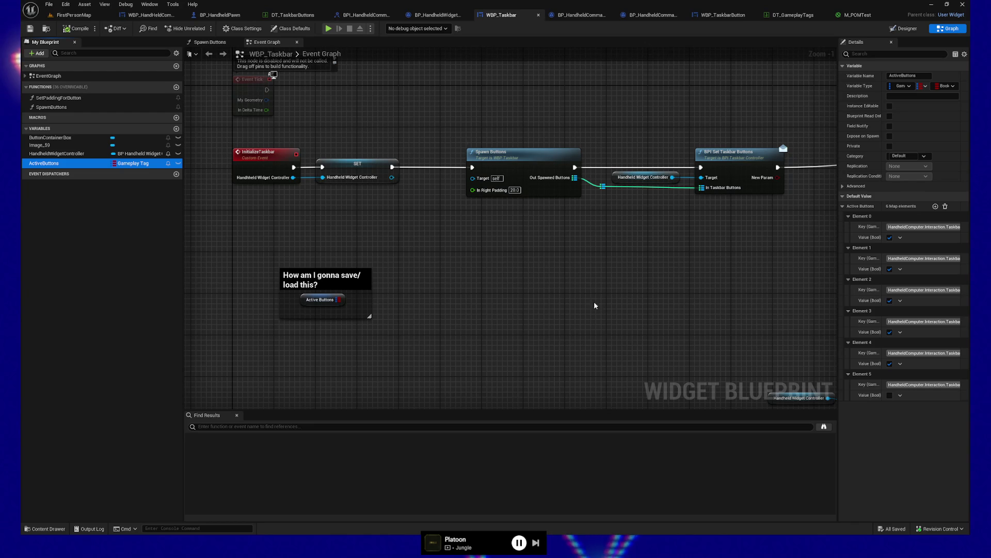
pyautogui.click(336, 308)
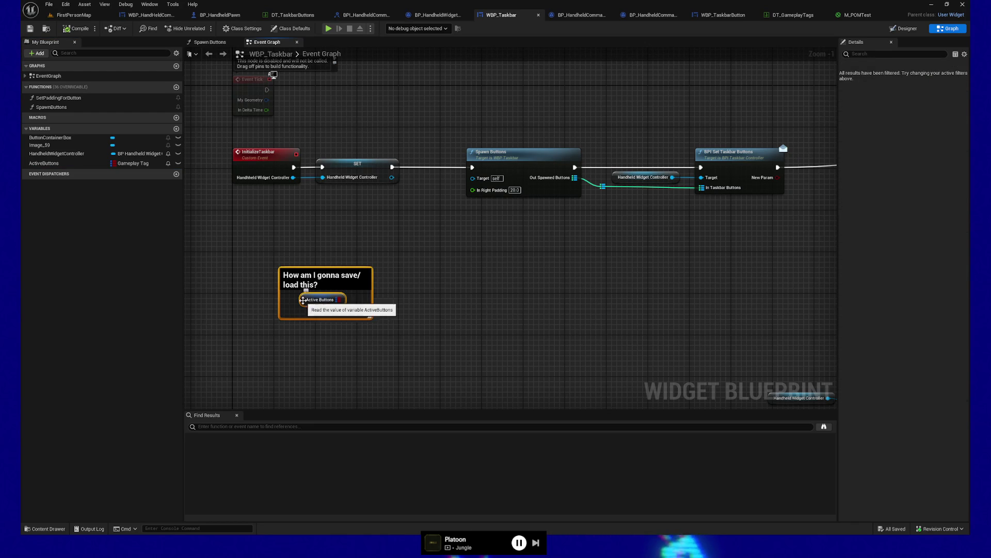
pyautogui.click(325, 301)
pyautogui.click(889, 395)
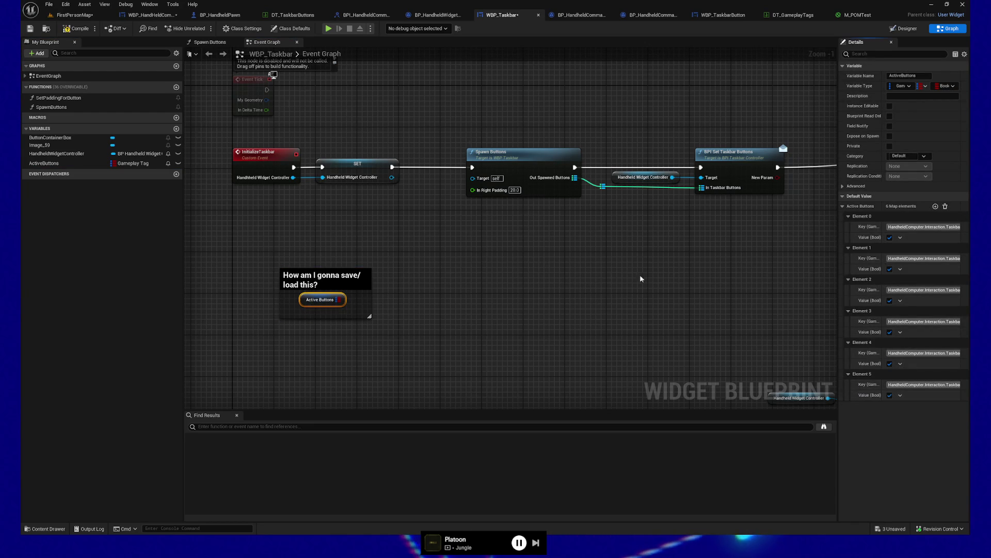
pyautogui.click(74, 29)
pyautogui.click(327, 30)
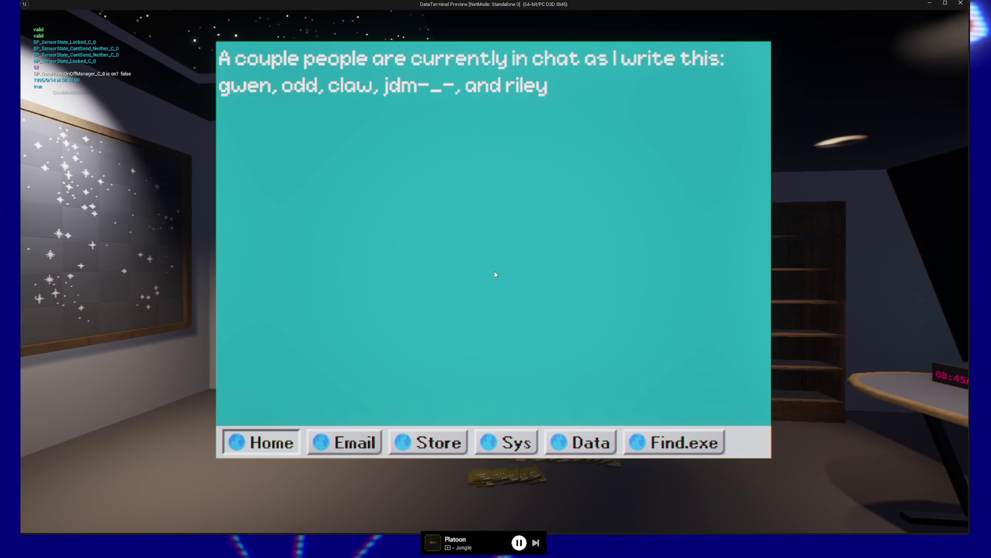
# - Pause the DataTerminal preview with Escape and choose QUIT
pyautogui.press('Escape')
pyautogui.press('Escape')
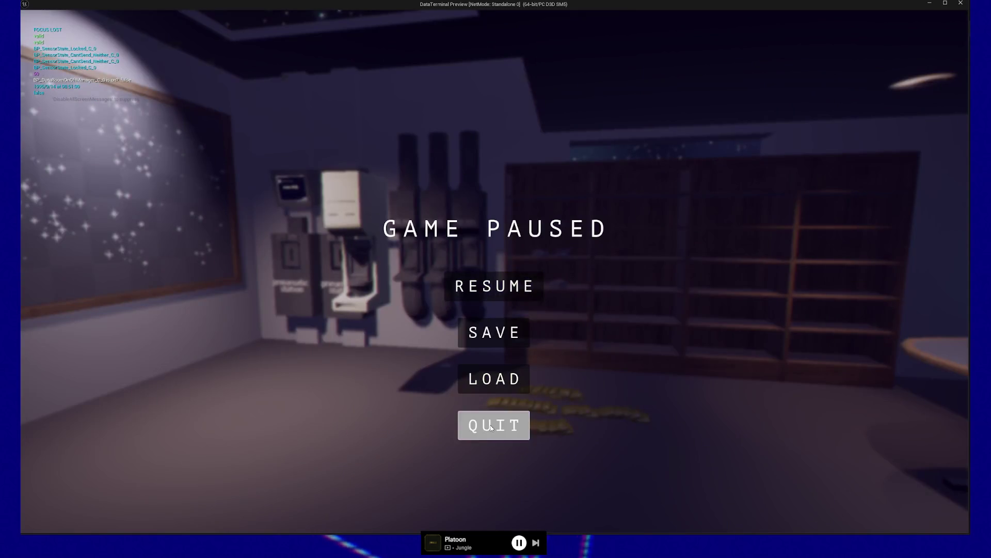
pyautogui.click(492, 427)
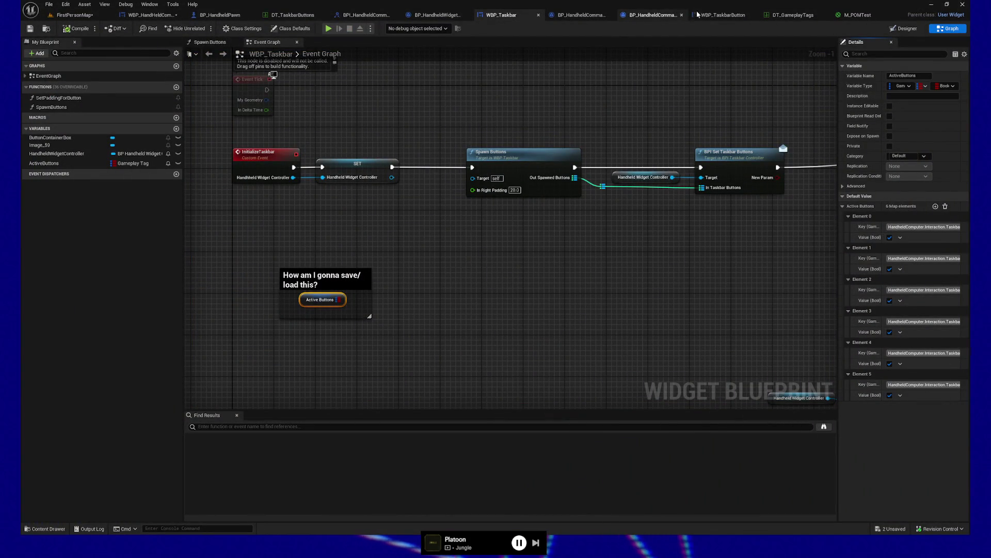
# - Set the ButtonTitle font size in WBP_TaskbarButton to 30 and compile the widget
pyautogui.click(722, 14)
pyautogui.click(358, 287)
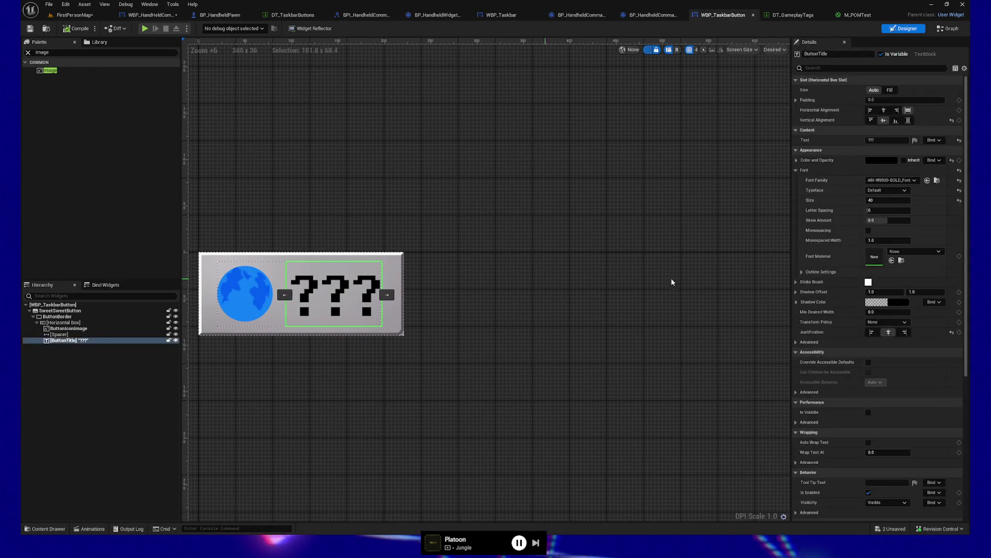
pyautogui.click(889, 200)
pyautogui.write('36')
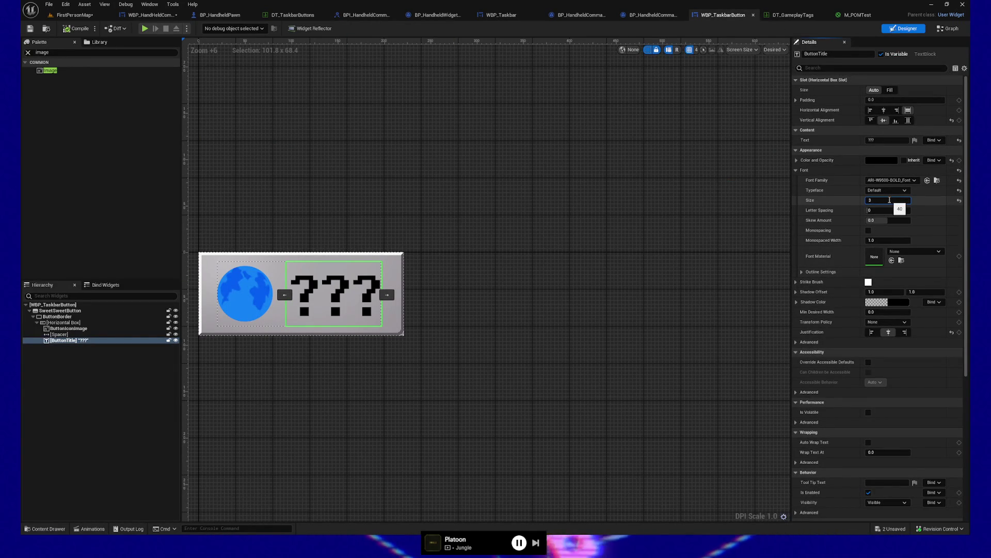
pyautogui.click(892, 200)
pyautogui.write('30')
pyautogui.press('Return')
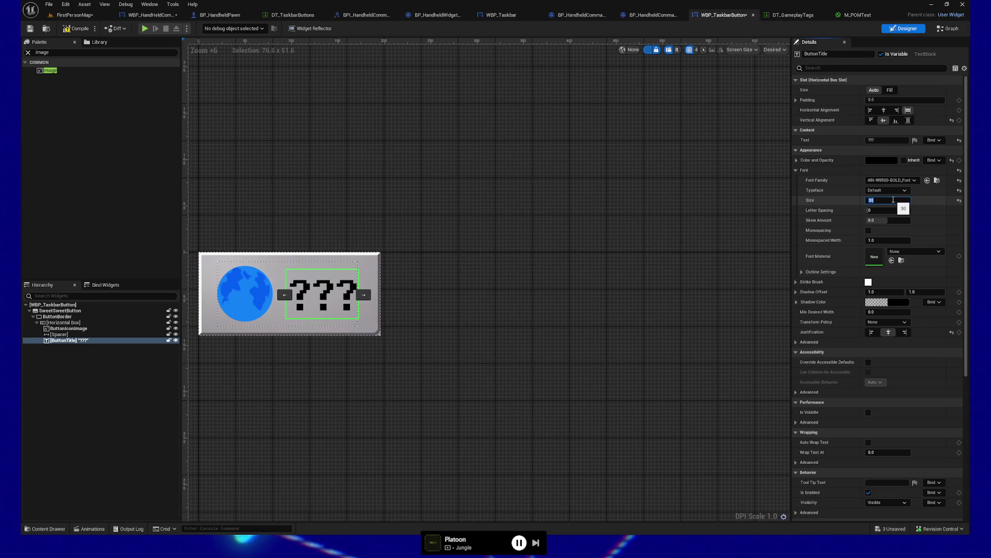
pyautogui.click(30, 29)
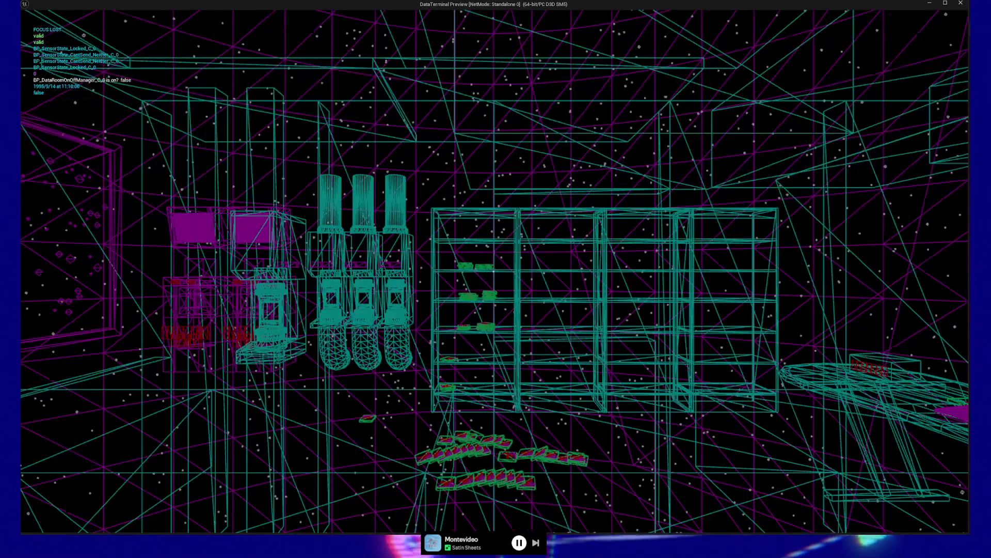
# - Switch the play preview from wireframe back to lit view, then pause and quit to the editor
pyautogui.press('F2')
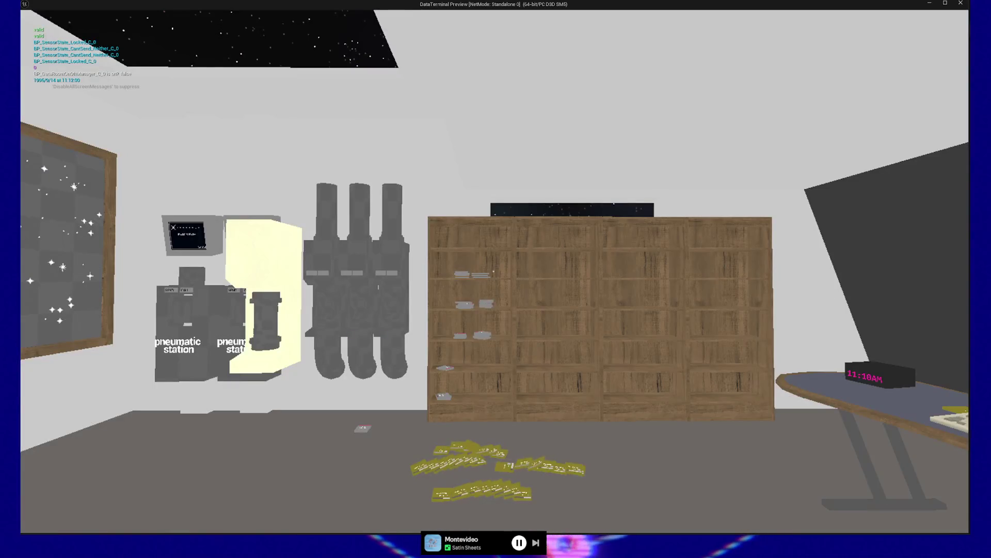
pyautogui.press('F3')
pyautogui.press('Escape')
pyautogui.click(503, 429)
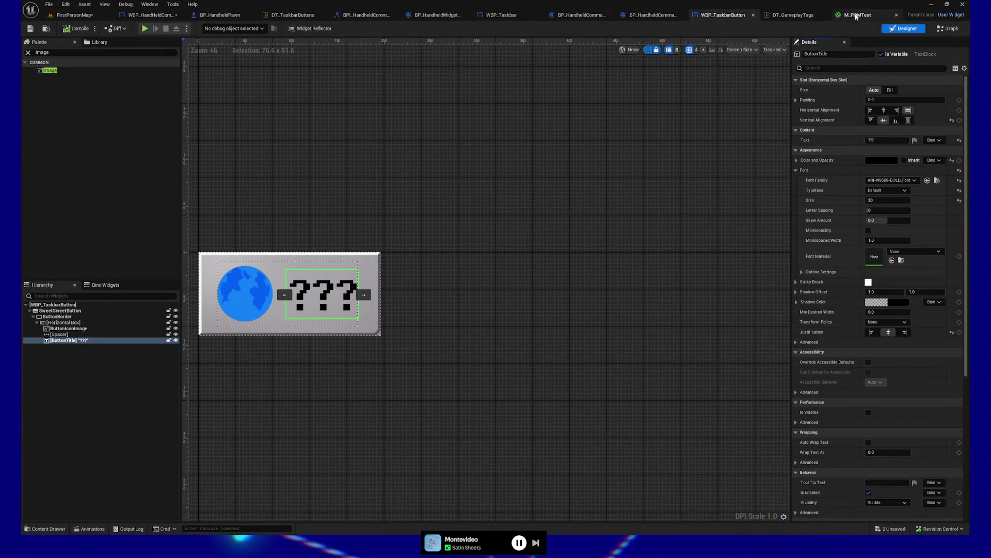
# - Rename the Sys row in DT_TaskbarButtons to Info
pyautogui.click(293, 14)
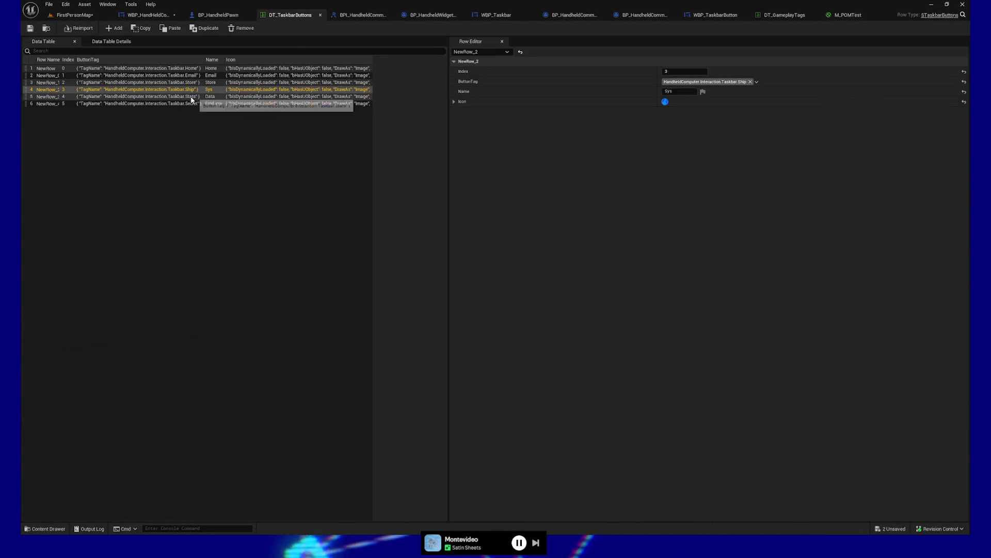
pyautogui.click(163, 96)
pyautogui.click(163, 89)
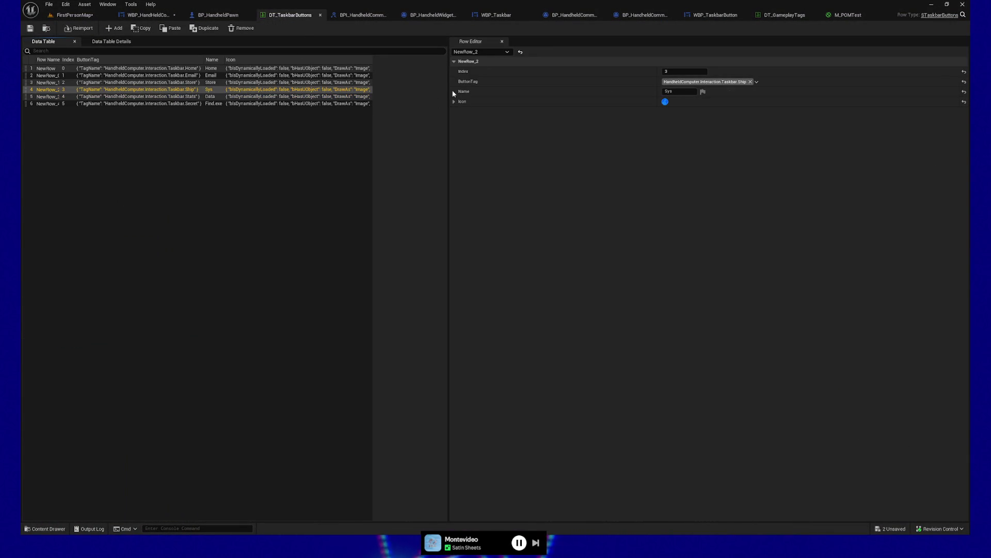
pyautogui.click(681, 92)
pyautogui.write('Info')
pyautogui.press('Return')
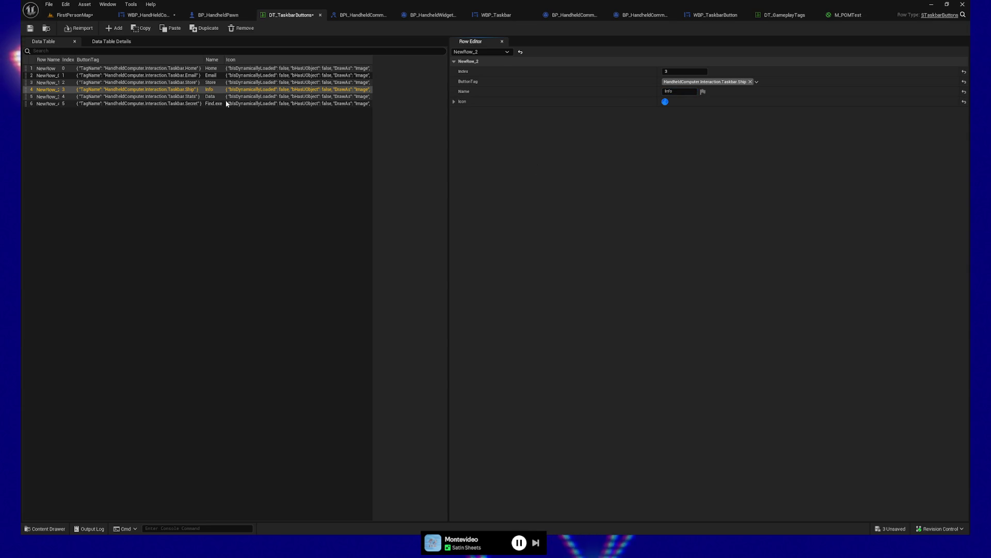
# - Delete the Data row from the table and save all changes
pyautogui.click(165, 97)
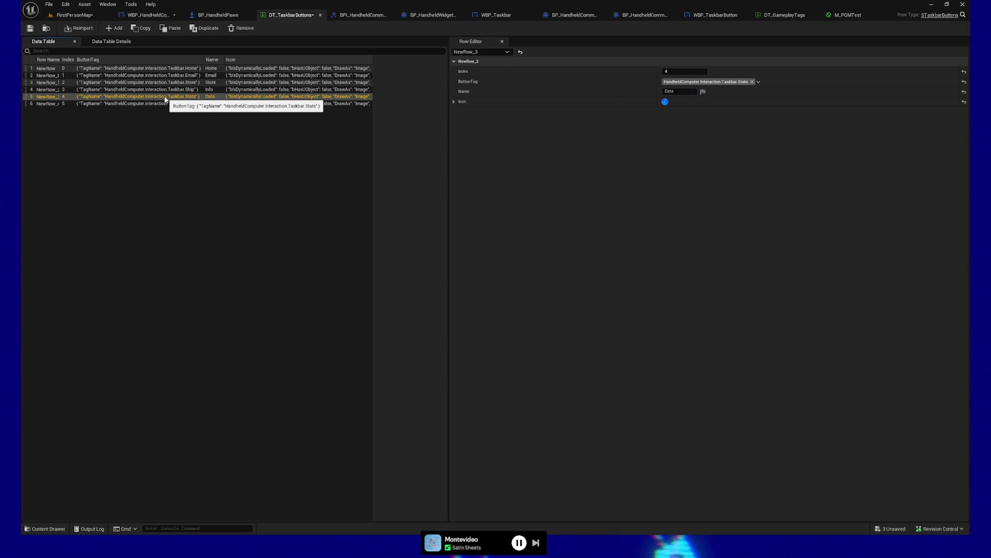
pyautogui.rightClick(165, 99)
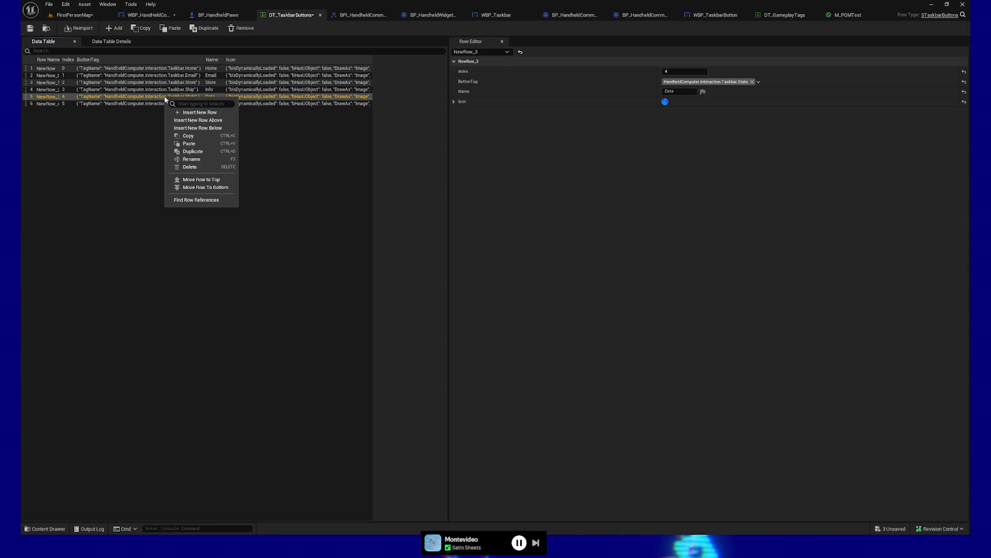
pyautogui.click(212, 166)
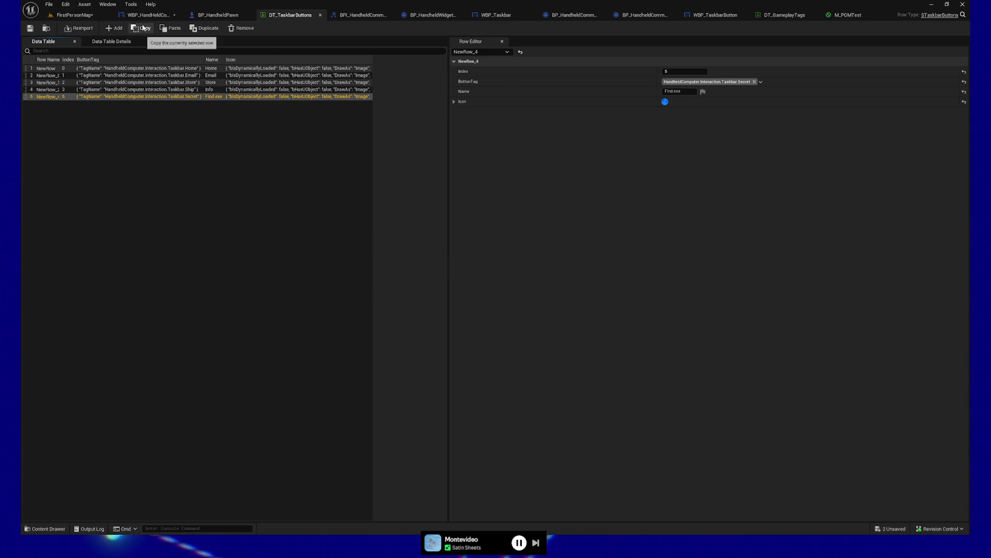
pyautogui.hotkey('ctrl', 'shift', 's')
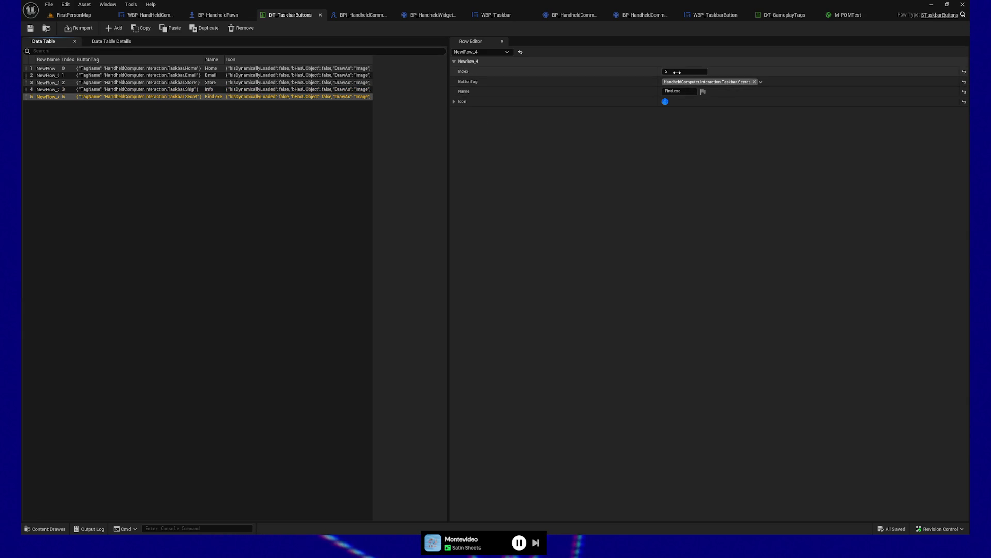
# - Set the Find.exe row's index to 4 and save the table
pyautogui.write('4')
pyautogui.press('Return')
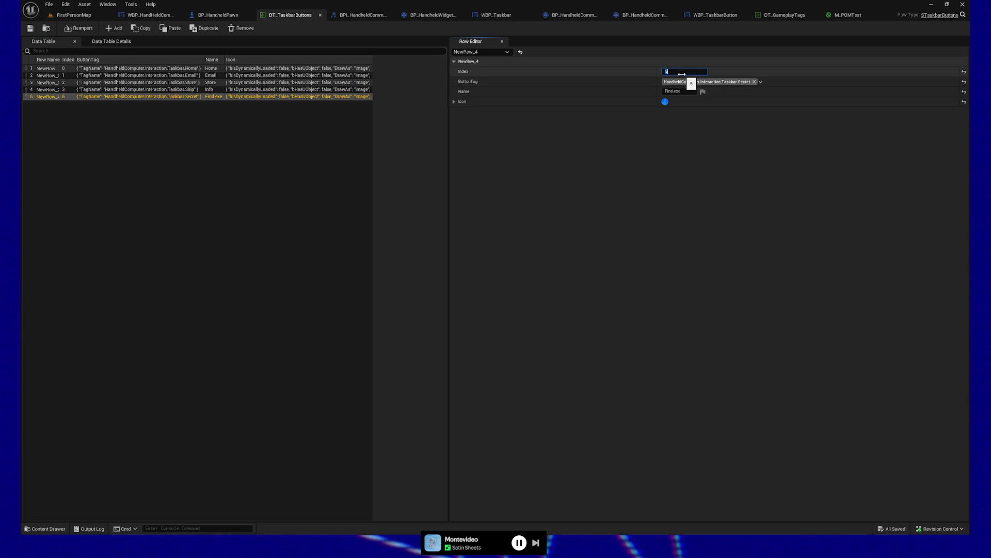
pyautogui.click(30, 29)
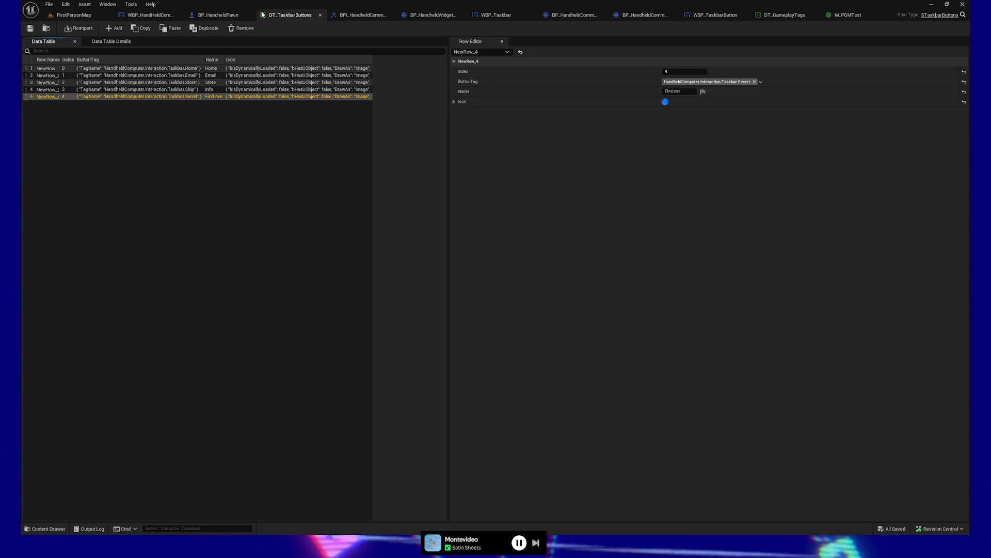
pyautogui.click(495, 15)
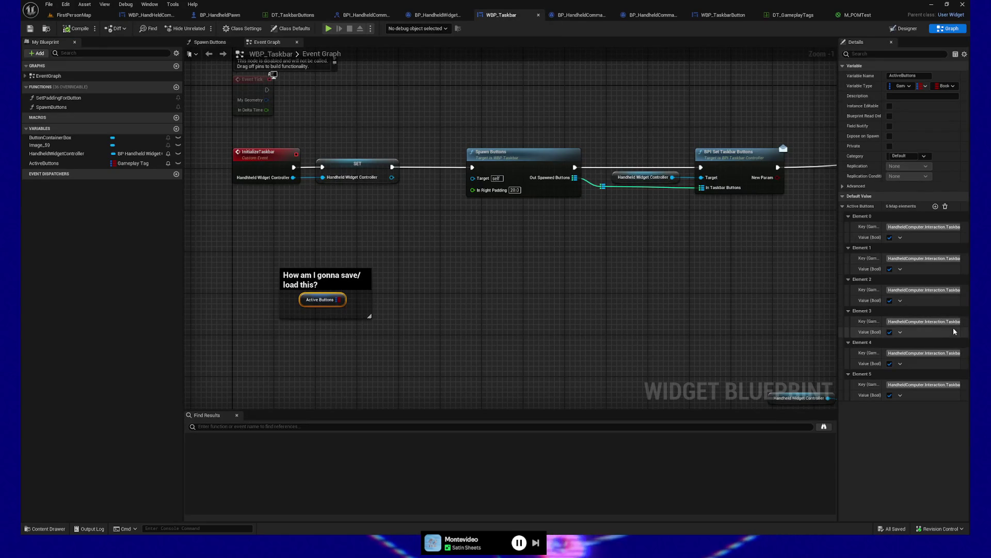
# - Widen WBP_Taskbar's Details panel to read the full tag names, then view DT_GameplayTags
pyautogui.moveTo(837, 354); pyautogui.dragTo(781, 355)
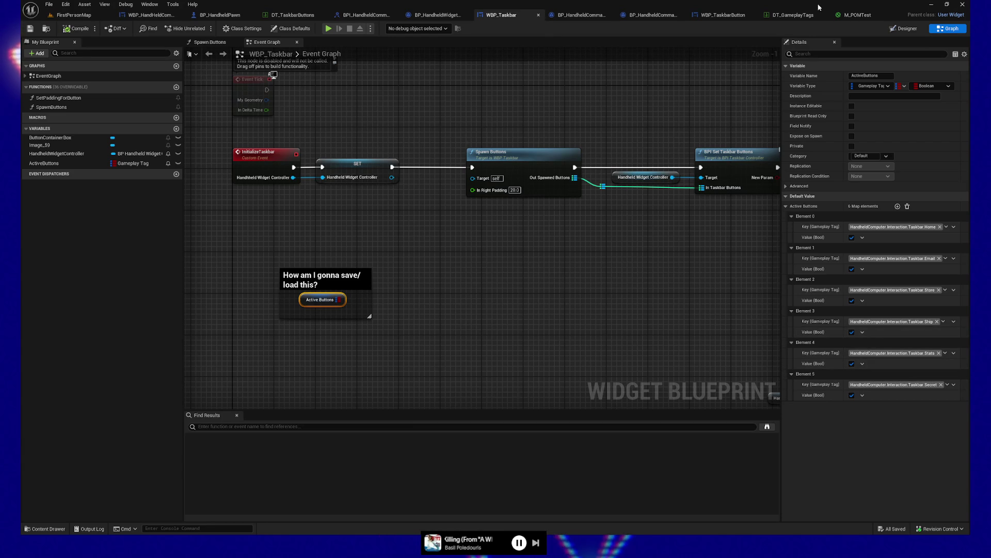
pyautogui.click(792, 15)
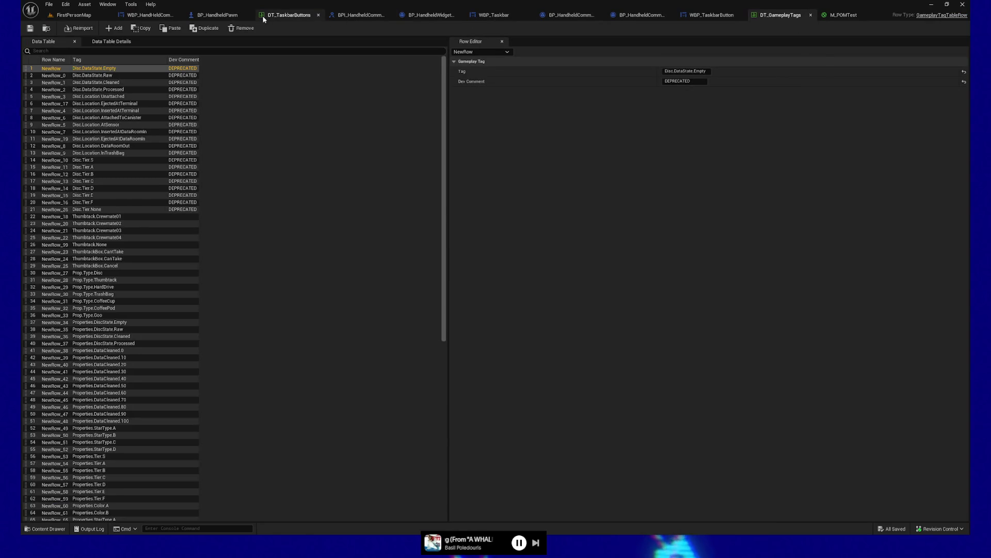
# - Change the Info row's ButtonTag from Taskbar.Ship to Taskbar.Stats and save the table
pyautogui.click(264, 17)
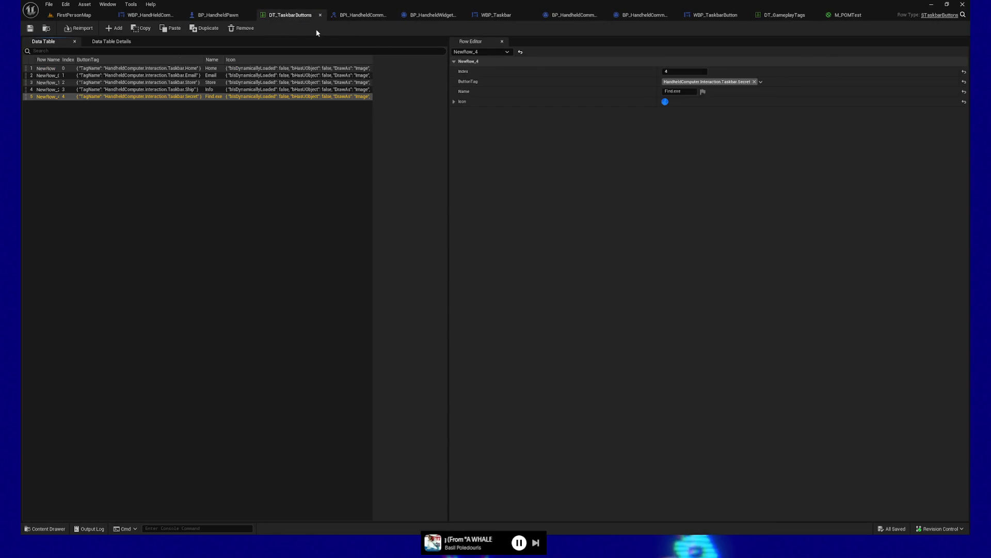
pyautogui.click(196, 89)
pyautogui.click(757, 82)
pyautogui.click(685, 217)
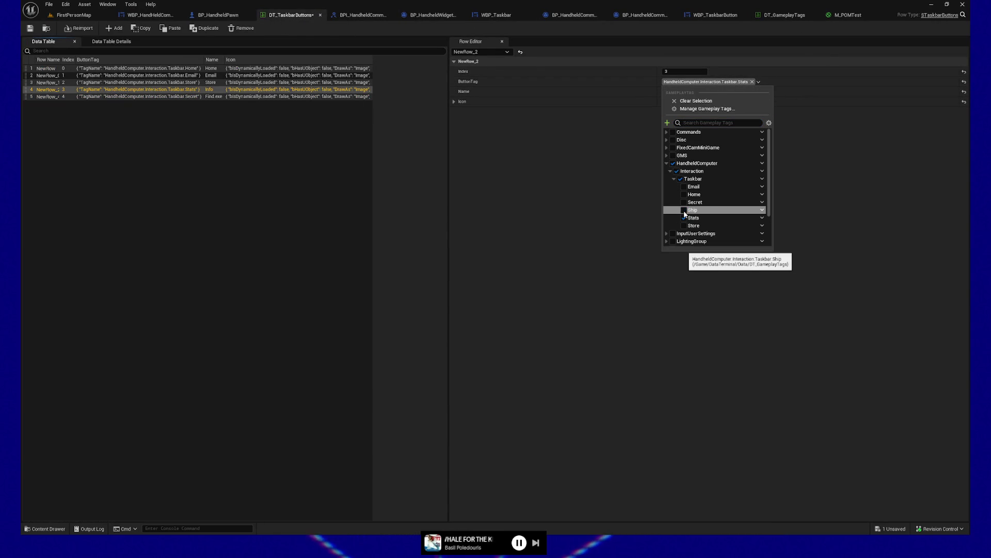
pyautogui.press('Escape')
pyautogui.hotkey('ctrl', 's')
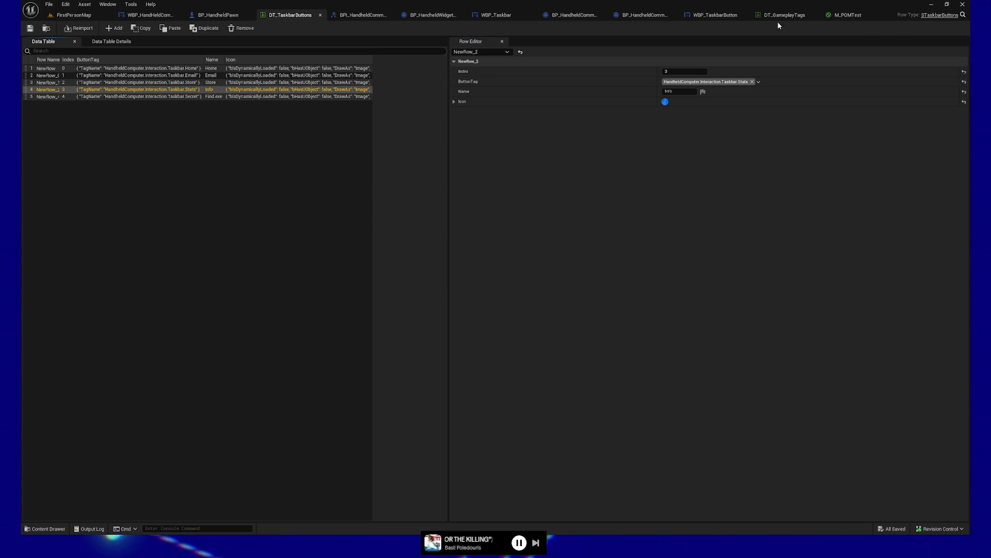
# - Rename the Info row to Status and save the table
pyautogui.click(680, 92)
pyautogui.write('Stat')
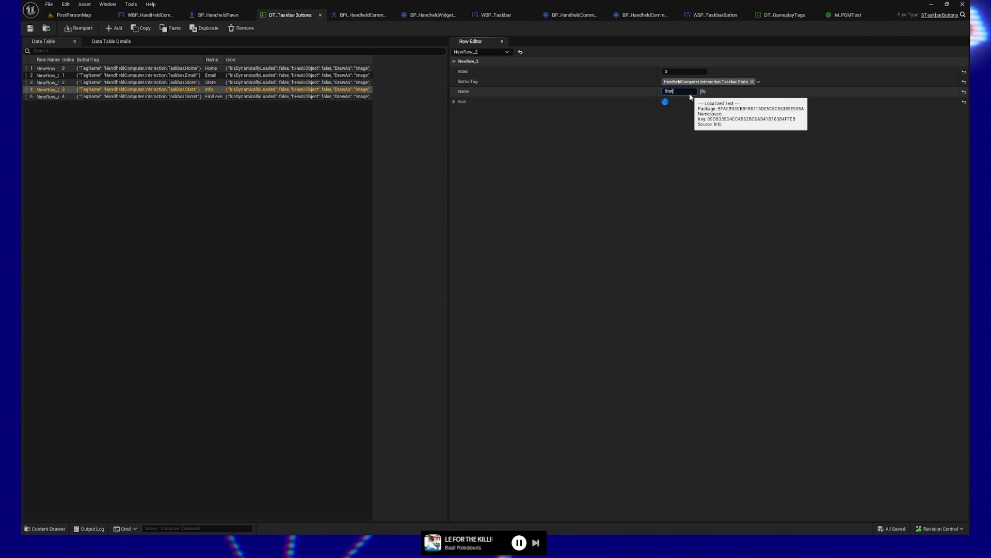
pyautogui.write('s')
pyautogui.press('Return')
pyautogui.click(31, 29)
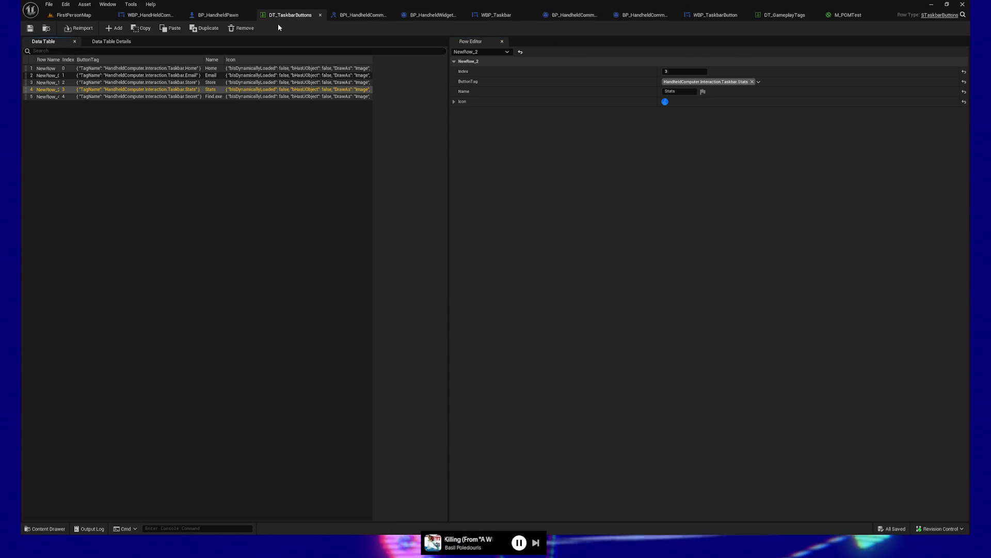
pyautogui.click(684, 90)
pyautogui.press('BackSpace')
pyautogui.press('BackSpace')
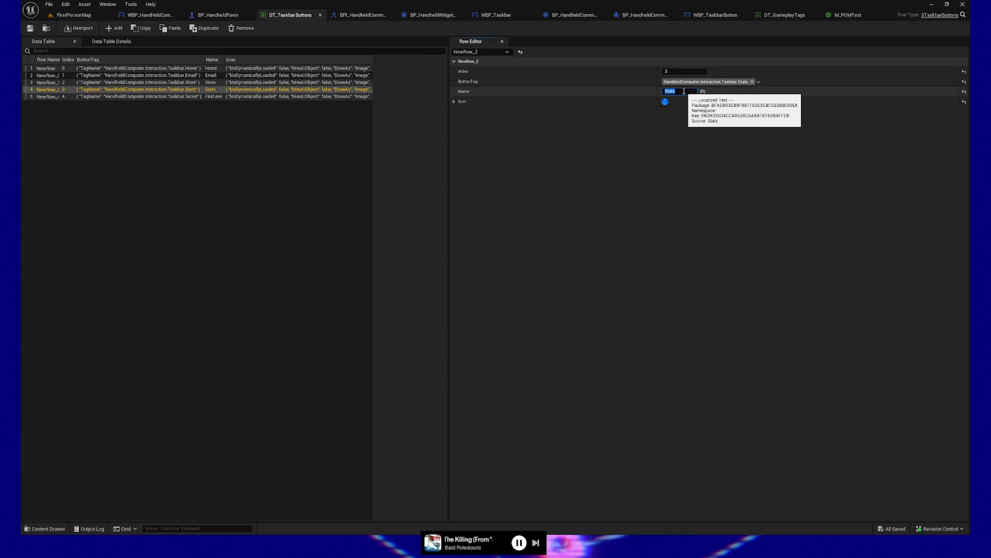
pyautogui.write('tus')
pyautogui.press('Return')
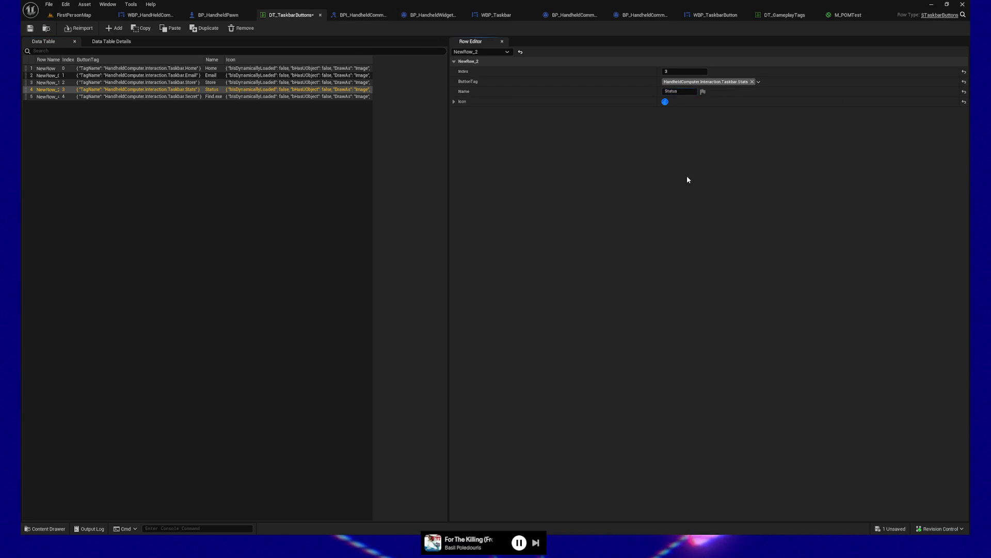
pyautogui.click(29, 29)
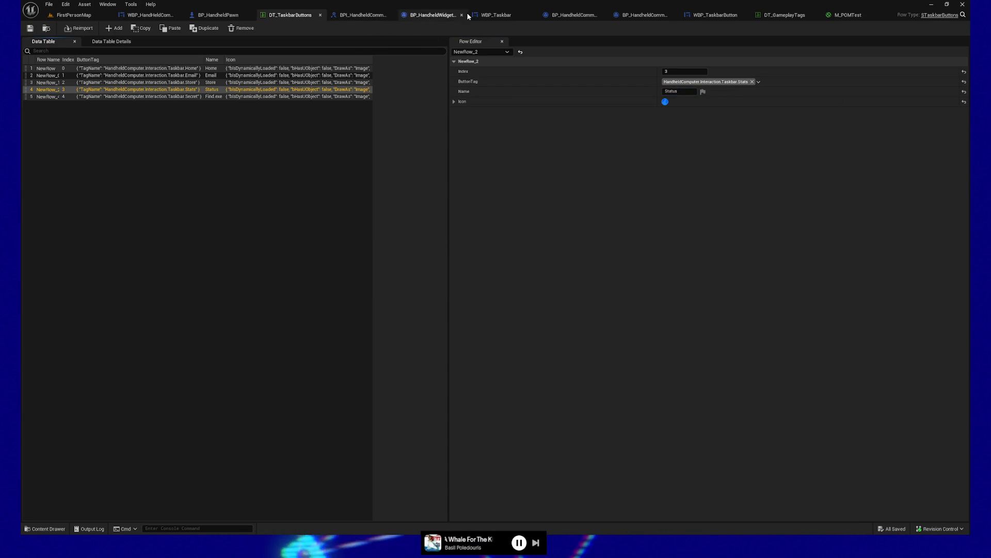
pyautogui.click(502, 15)
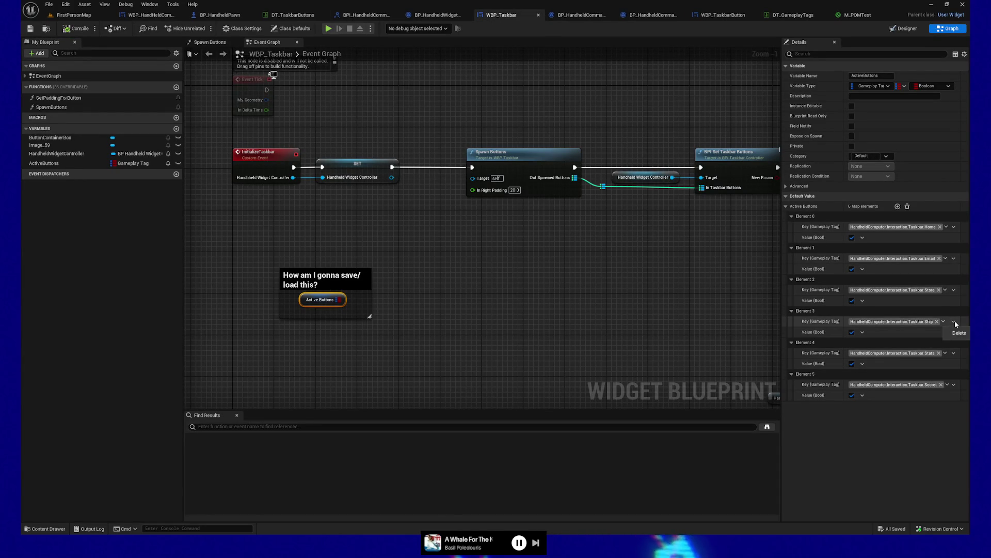
# - Delete the Ship entry (Element 3) from Active Buttons, then save and start the play preview
pyautogui.click(959, 332)
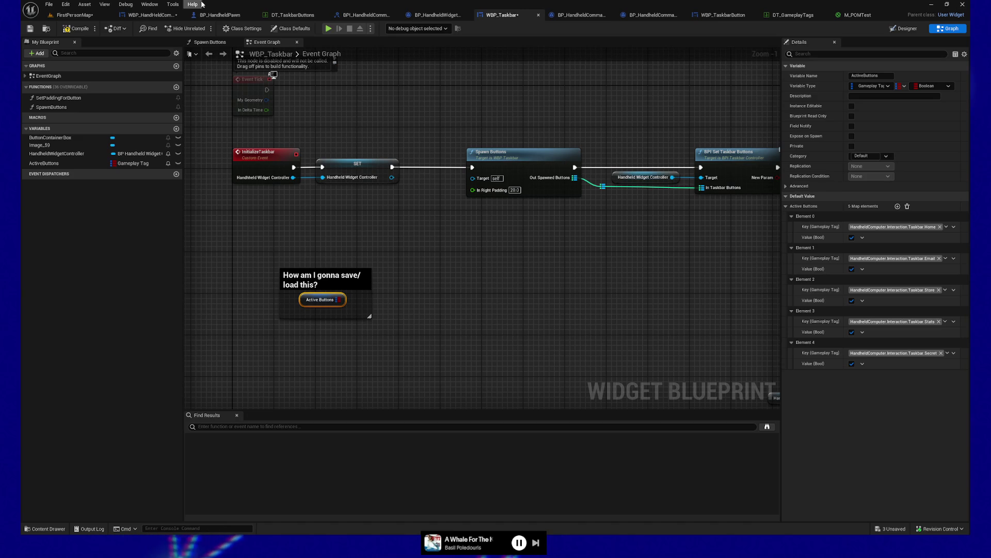
pyautogui.click(30, 28)
pyautogui.click(329, 29)
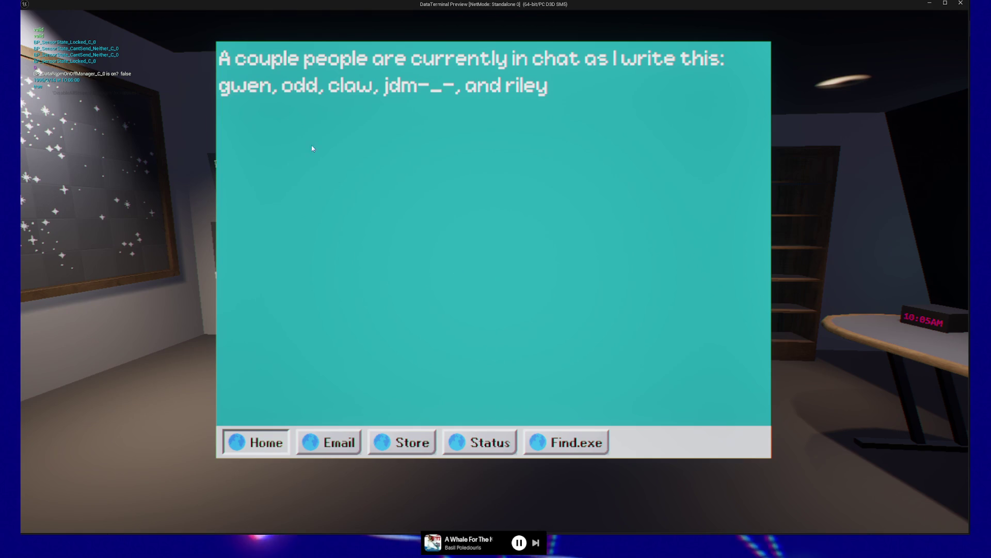
pyautogui.press('Escape')
pyautogui.press('Escape')
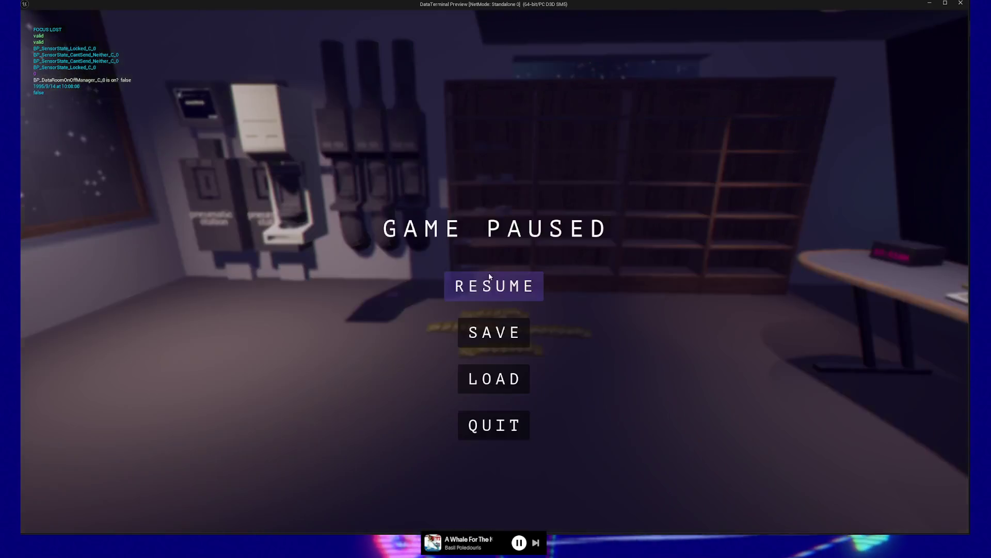
pyautogui.click(488, 271)
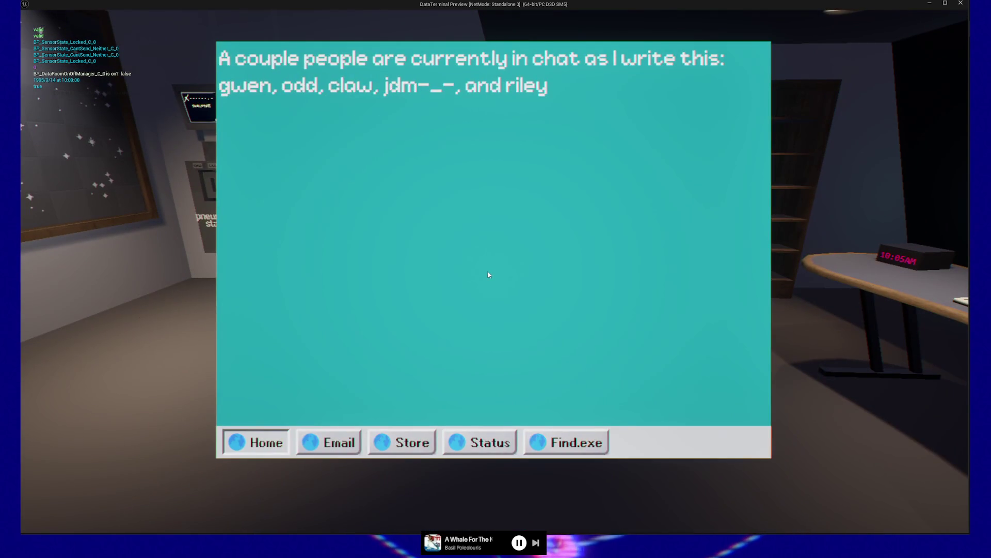
pyautogui.press('Escape')
pyautogui.click(494, 270)
pyautogui.press('Escape')
pyautogui.press('Escape')
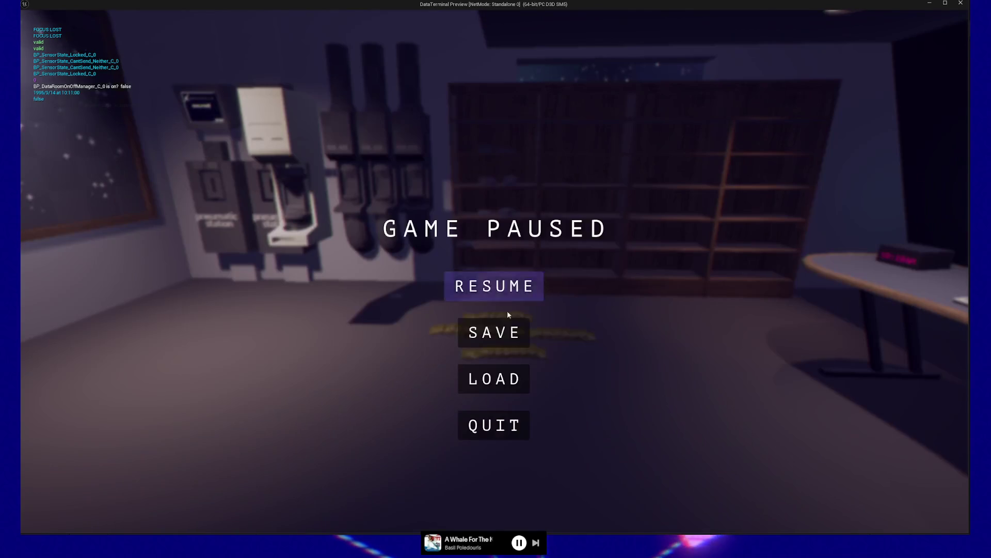
pyautogui.click(506, 422)
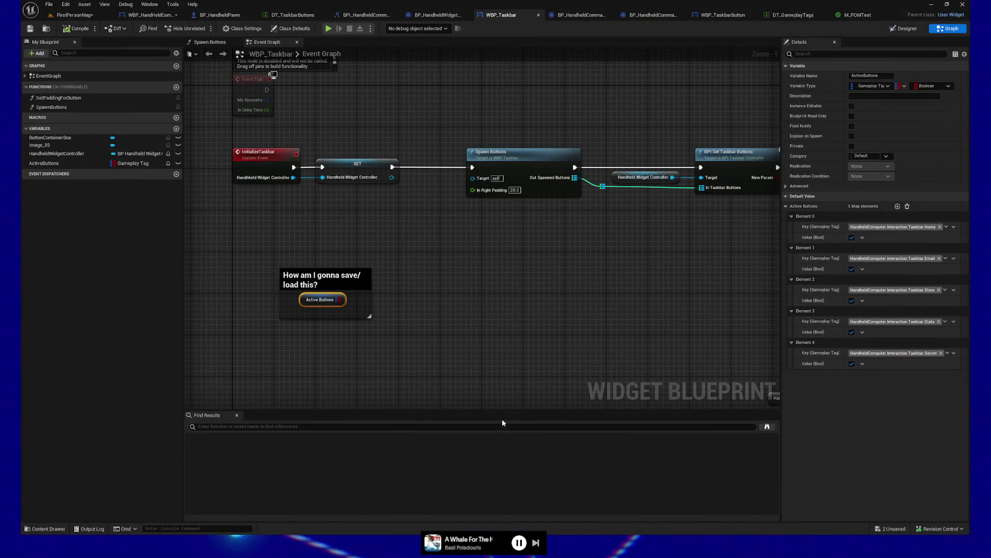
# - Deselect the Active Buttons node in the WBP_Taskbar graph and switch to DT_TaskbarButtons
pyautogui.moveTo(413, 237)
pyautogui.mouseDown()
pyautogui.moveTo(431, 257)
pyautogui.moveTo(430, 245)
pyautogui.mouseUp()
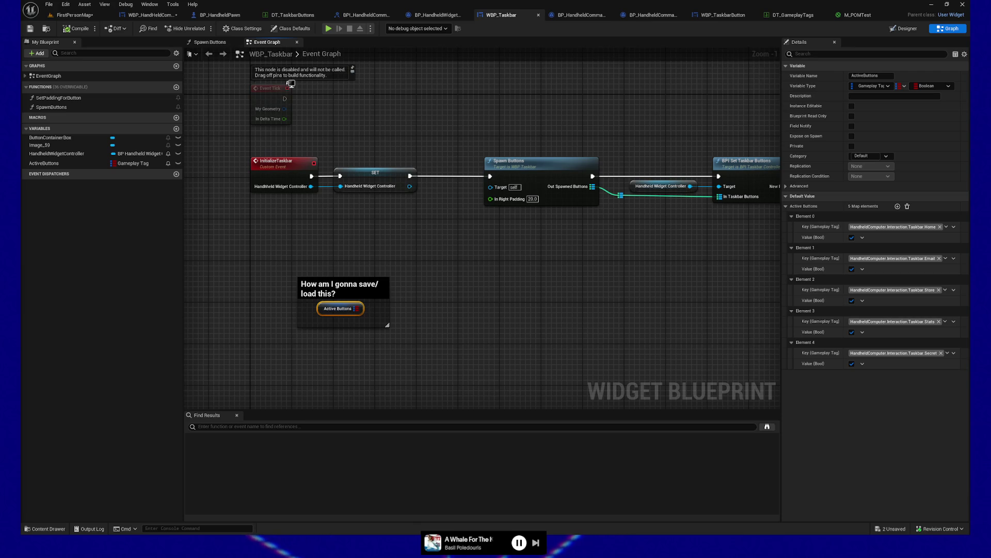
pyautogui.click(263, 370)
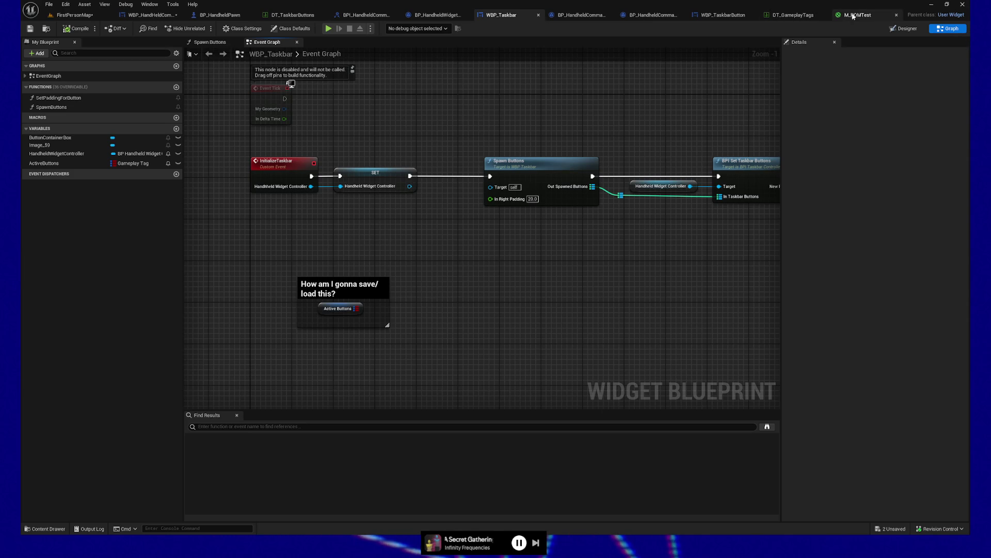
pyautogui.click(290, 17)
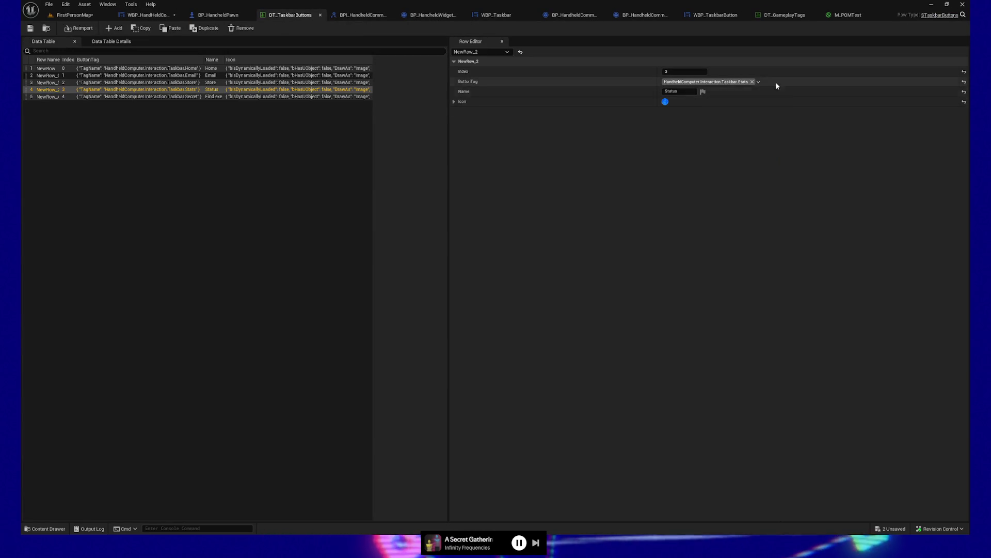
# - Rename the Home row to Start
pyautogui.click(259, 68)
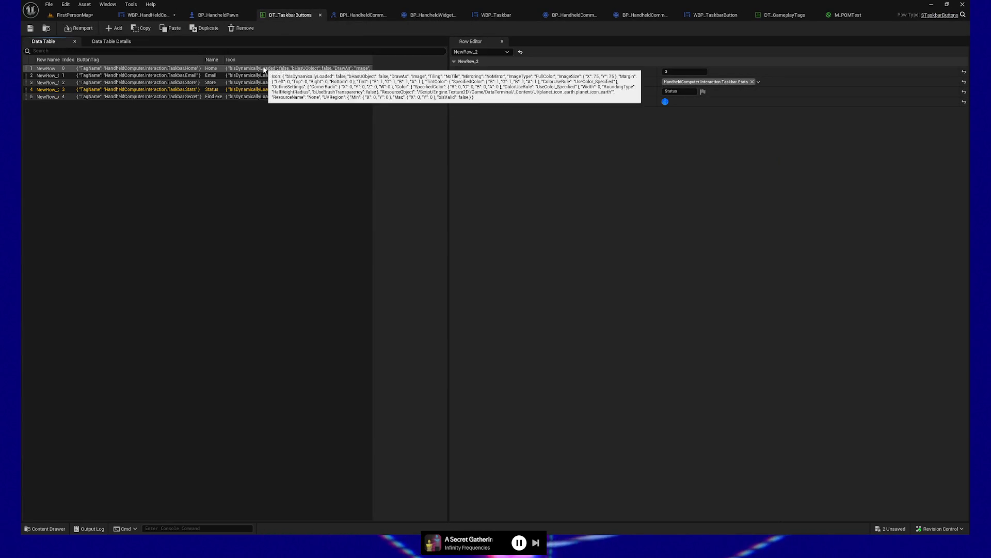
pyautogui.doubleClick(684, 93)
pyautogui.write('Start')
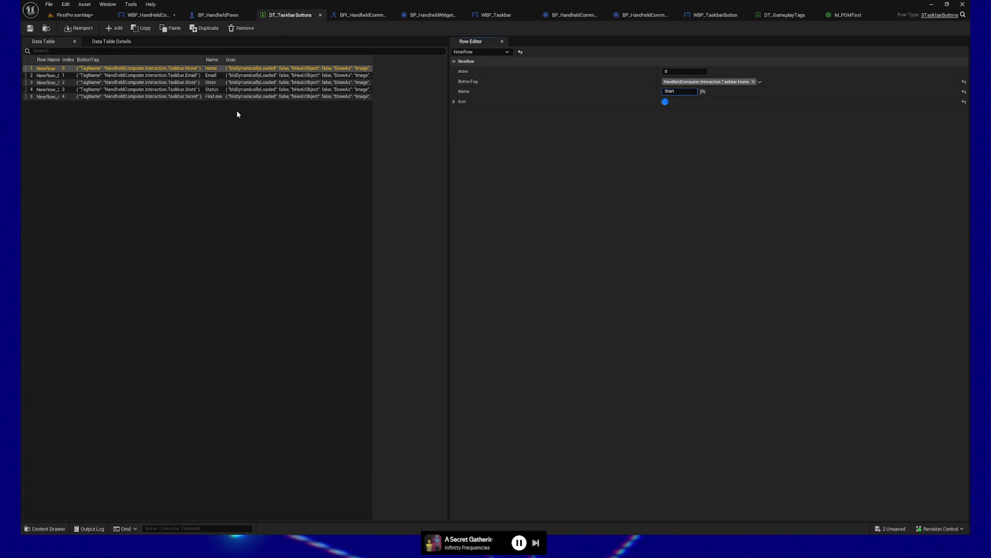
pyautogui.press('Return')
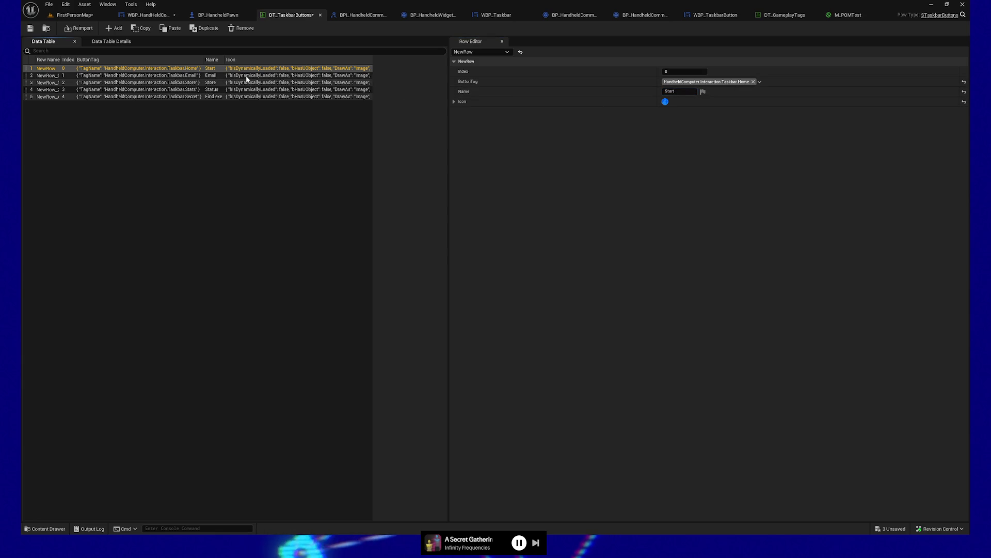
pyautogui.click(248, 75)
pyautogui.doubleClick(671, 91)
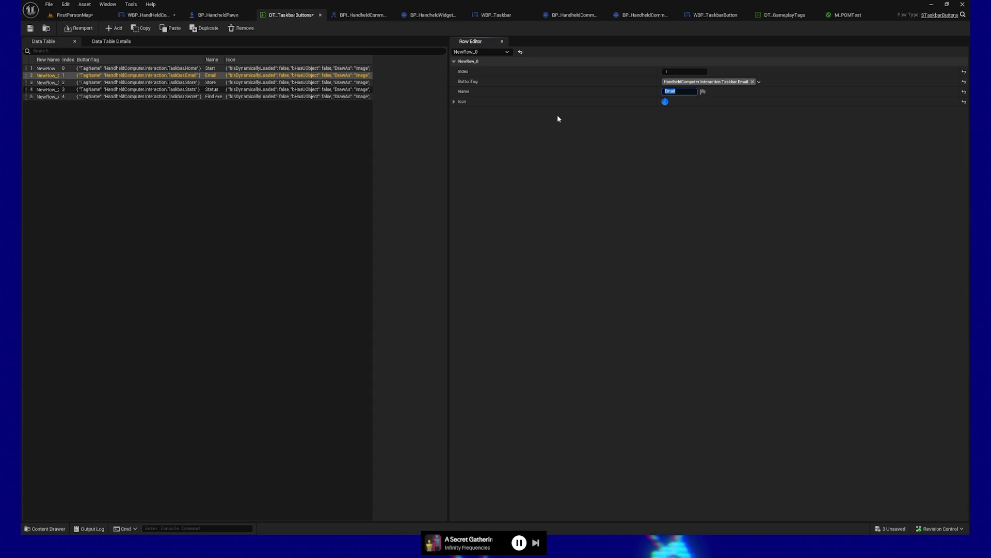
# - Rename the first row, Start, to Desktop
pyautogui.click(211, 68)
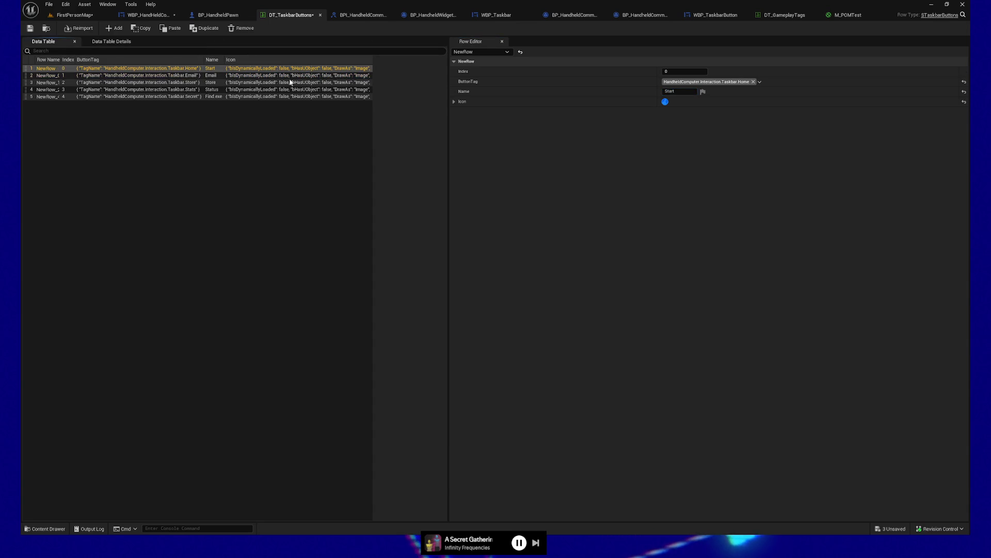
pyautogui.click(669, 91)
pyautogui.write('Desk')
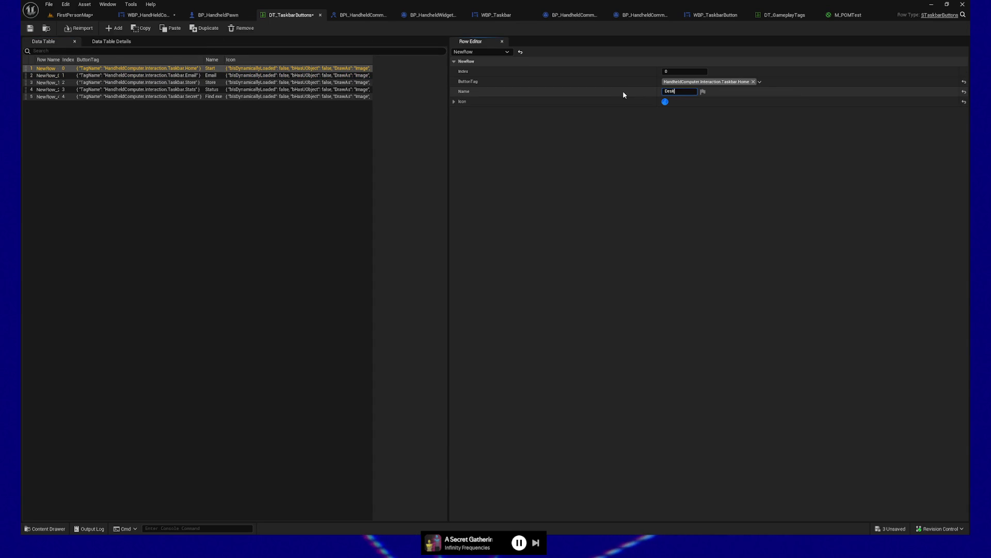
pyautogui.write('top')
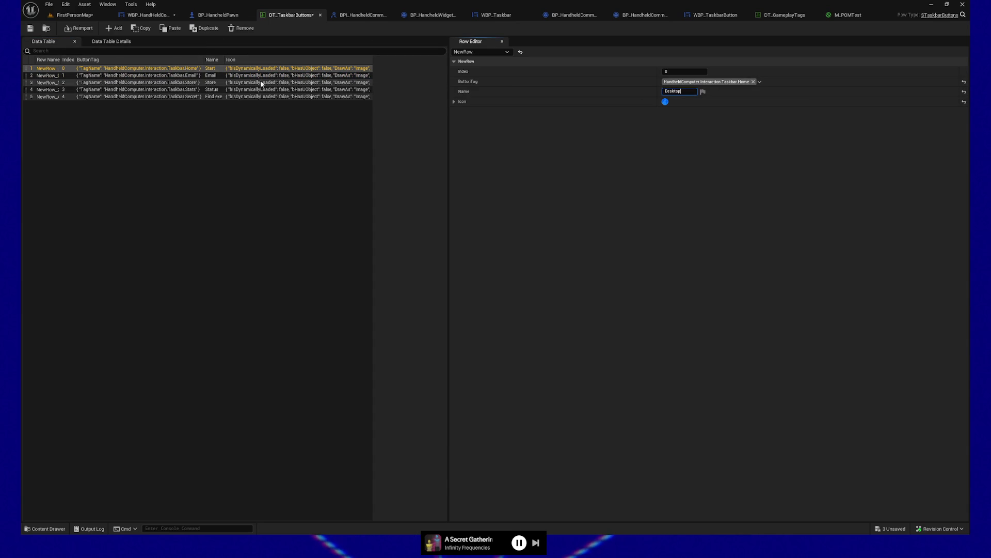
pyautogui.press('Return')
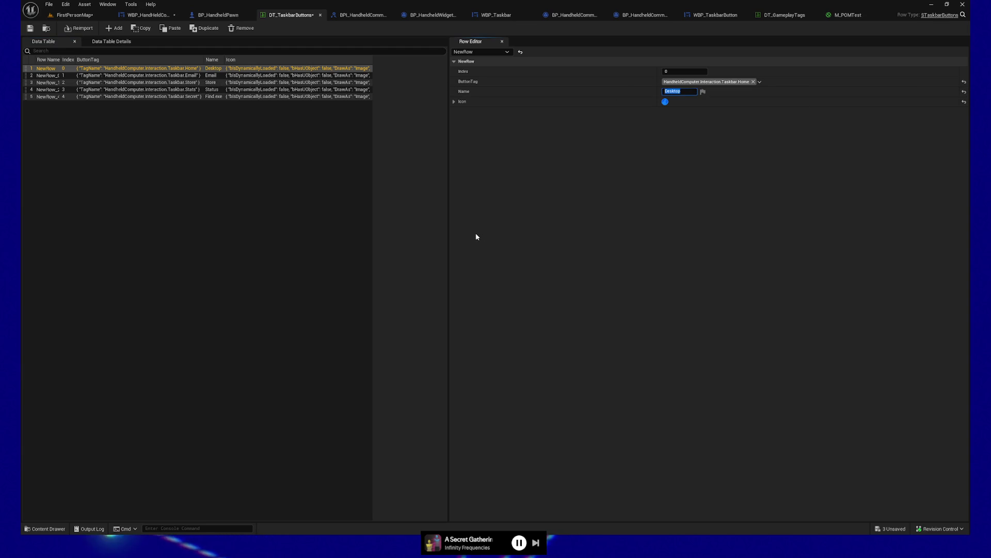
# - Rename the Store row to Geschäft
pyautogui.click(170, 76)
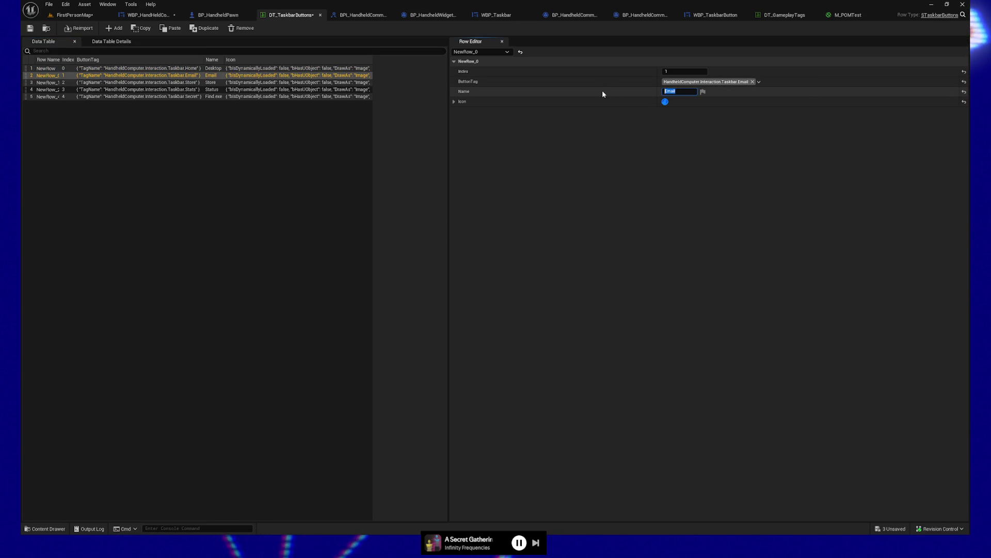
pyautogui.click(186, 82)
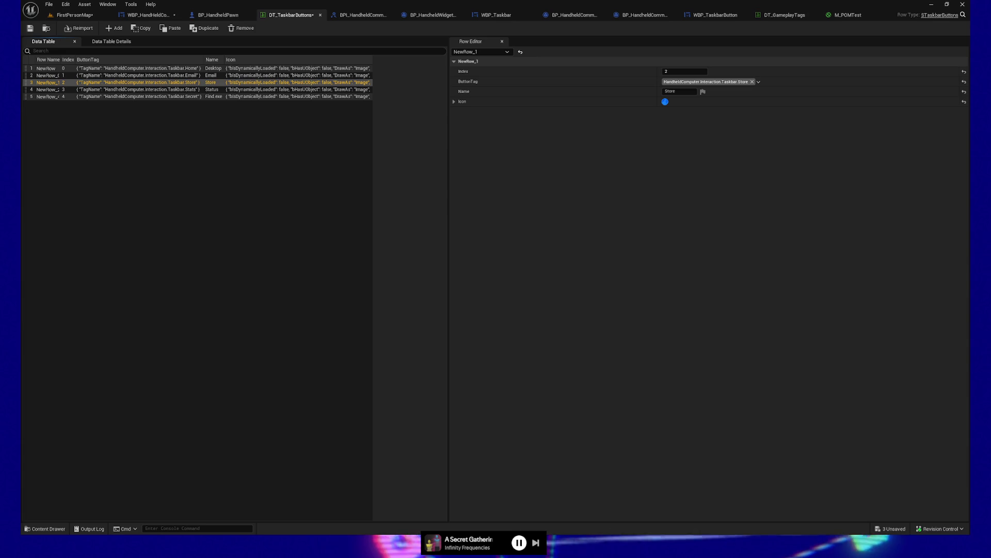
pyautogui.click(679, 92)
pyautogui.write('Geschäft')
pyautogui.press('Return')
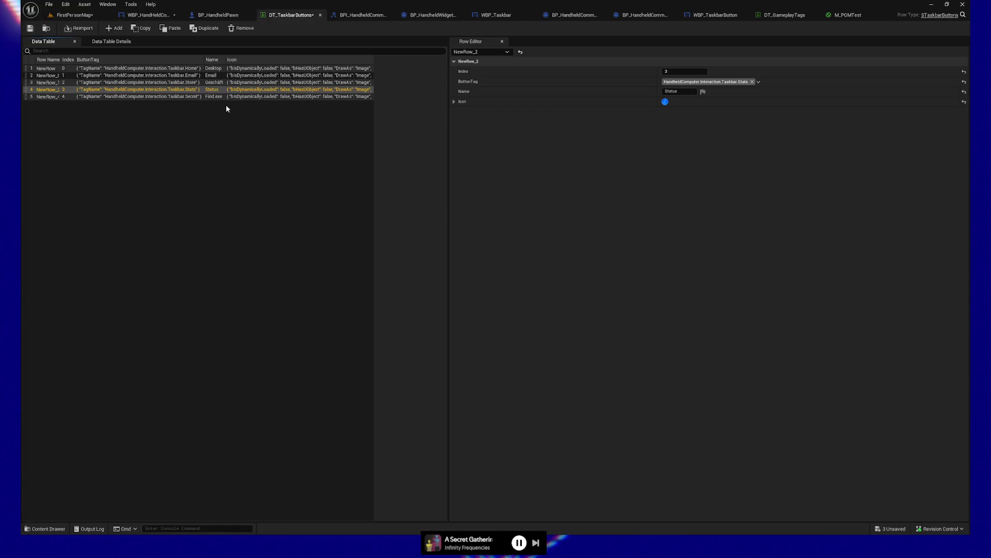
# - Rename the Find.exe row to Suchen.exe and save all modified assets
pyautogui.click(199, 96)
pyautogui.click(690, 90)
pyautogui.write('Suchen.exe')
pyautogui.press('Return')
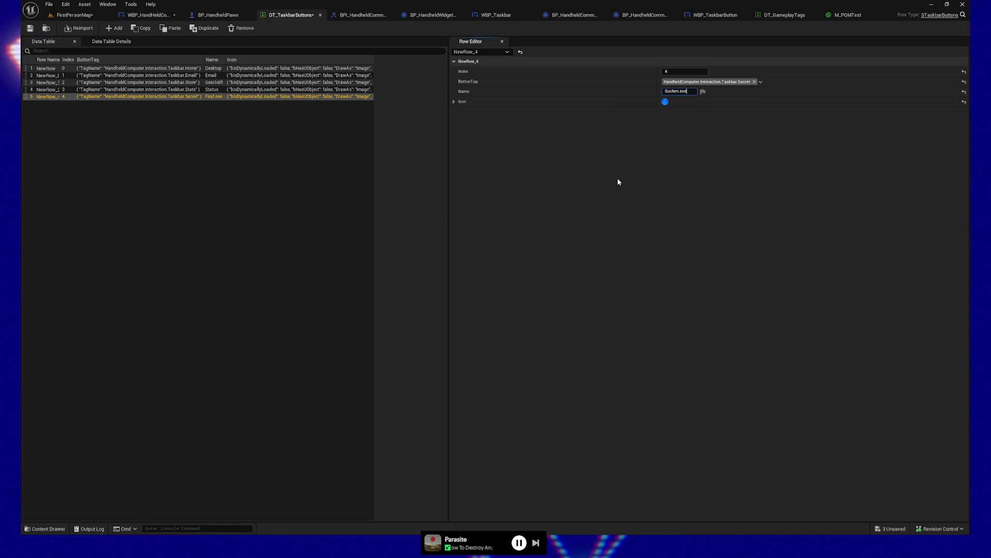
pyautogui.click(29, 29)
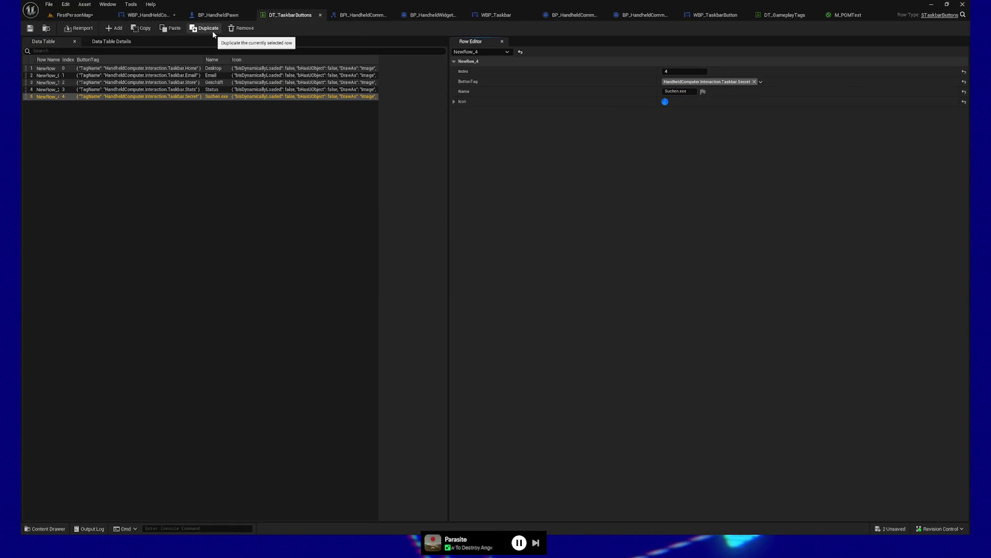
pyautogui.hotkey('ctrl', 's')
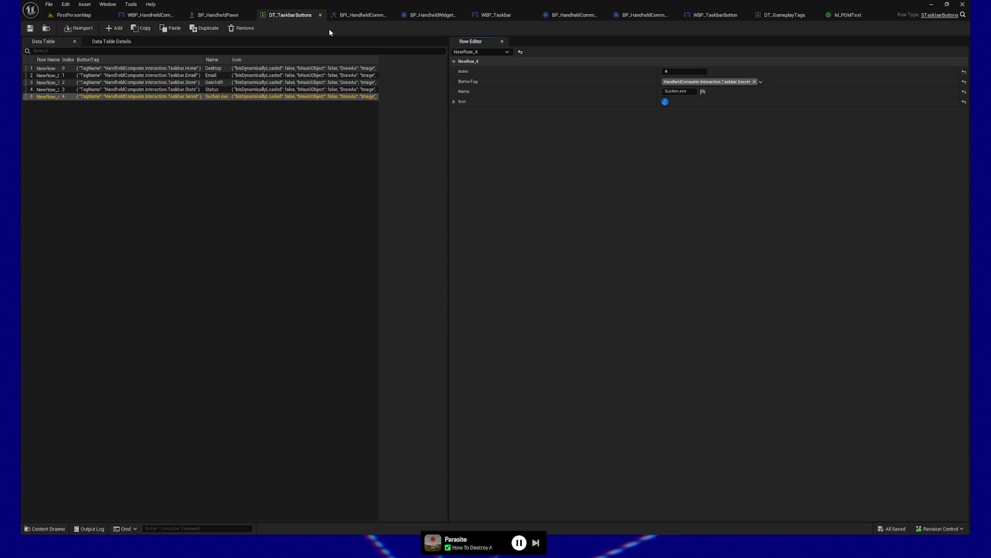
pyautogui.click(211, 16)
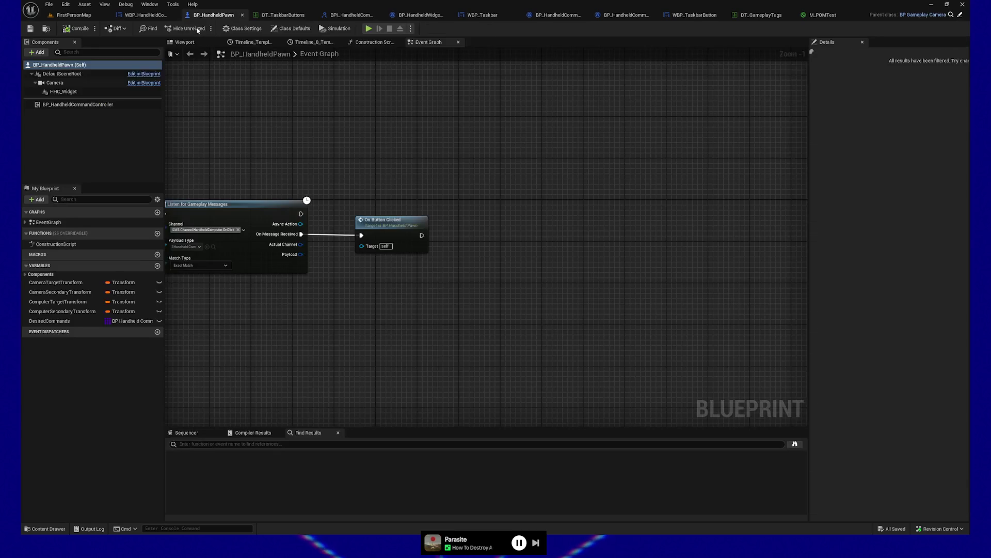
# - Run the play preview, open the terminal to check Desktop, Geschäft and Suchen.exe, then quit
pyautogui.click(369, 35)
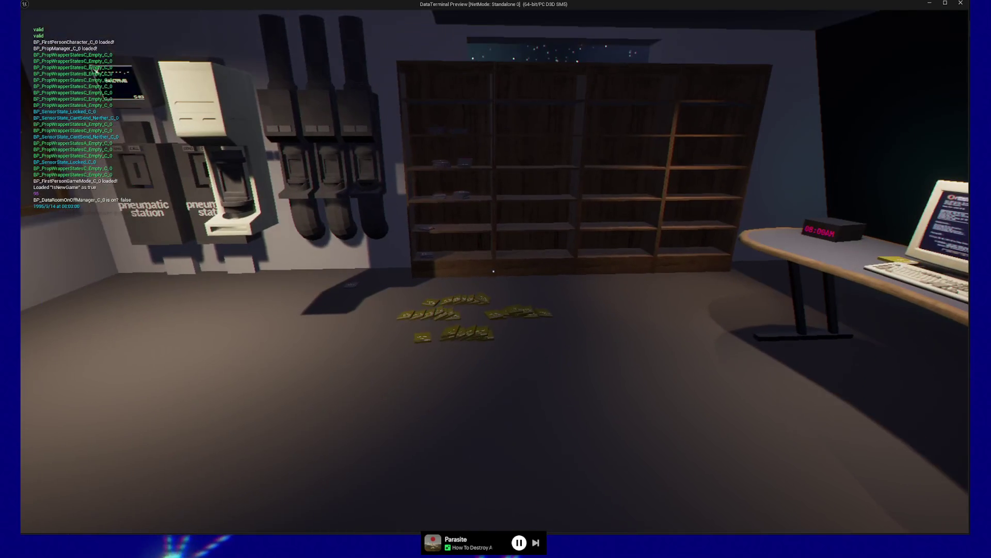
pyautogui.press('Tab')
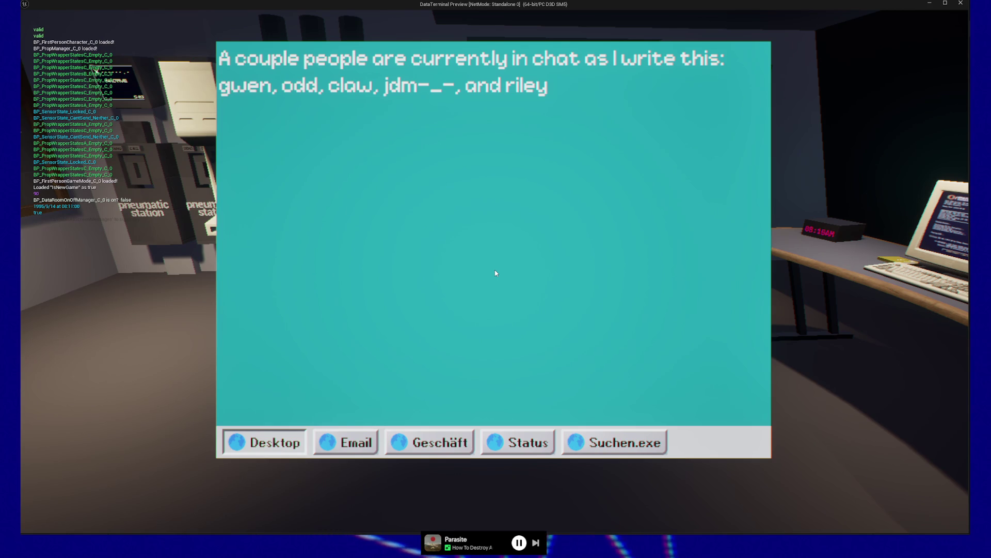
pyautogui.press('Tab')
pyautogui.press('Escape')
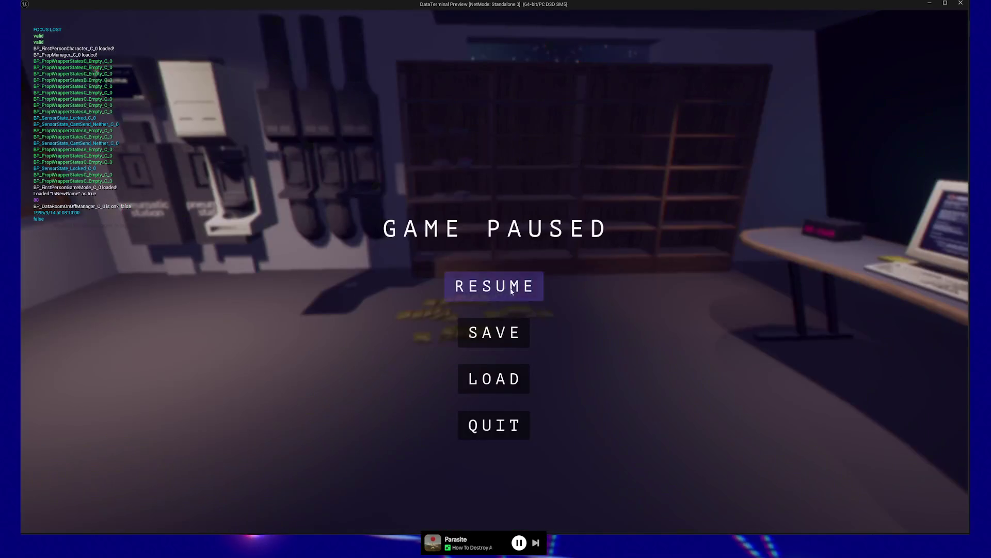
pyautogui.click(493, 422)
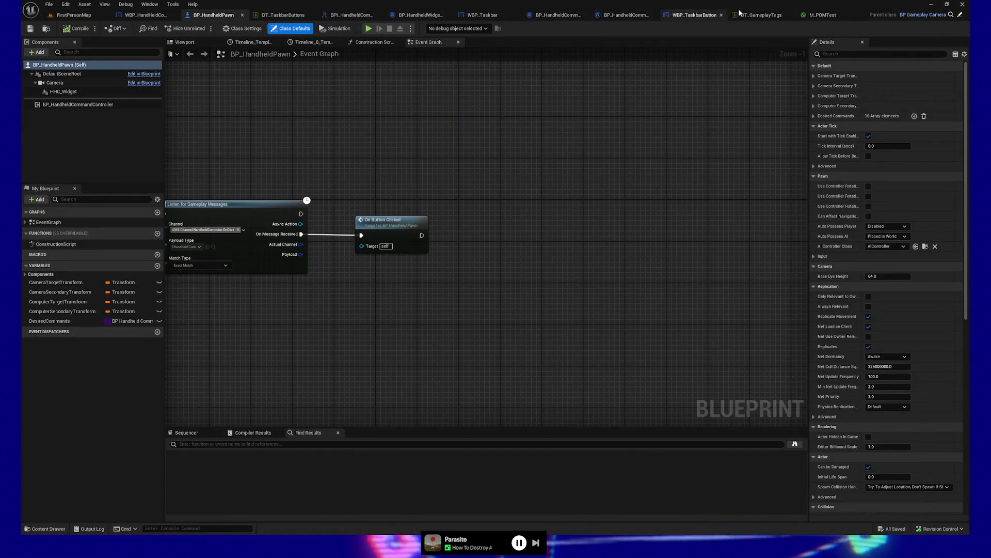
# - Lower the ButtonTitle font size to 25, compile WBP_TaskbarButton, and relaunch the game preview
pyautogui.click(695, 16)
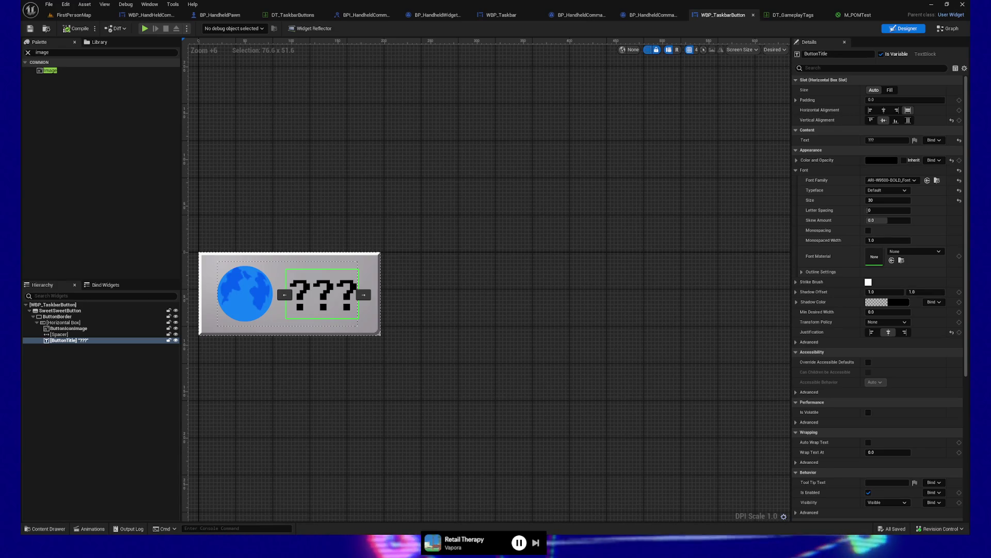
pyautogui.click(619, 280)
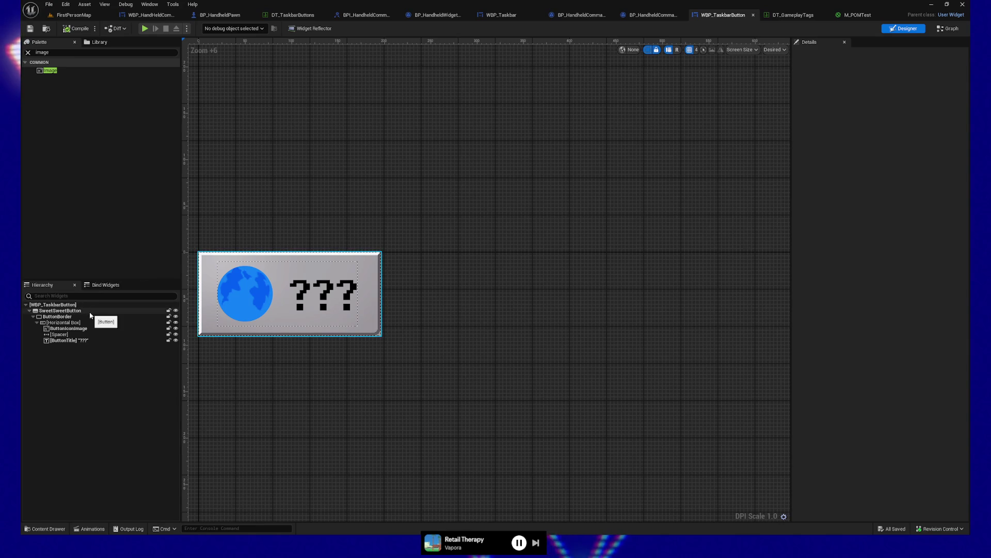
pyautogui.click(132, 310)
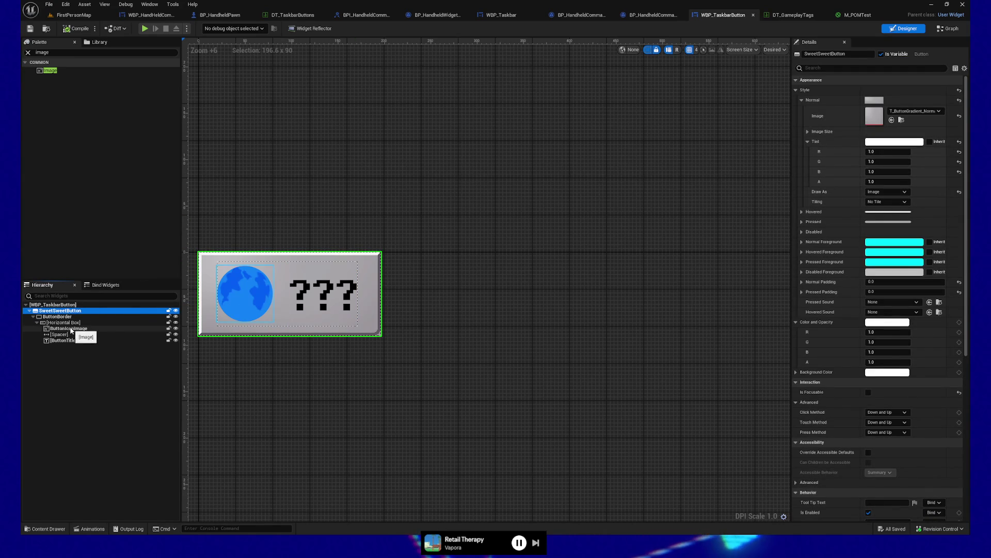
pyautogui.click(91, 329)
pyautogui.click(93, 340)
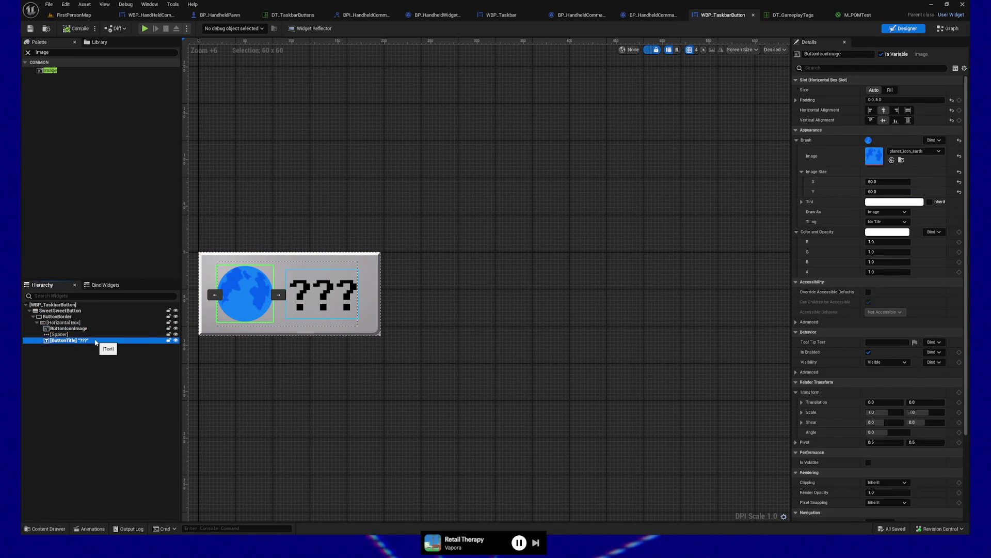
pyautogui.click(899, 240)
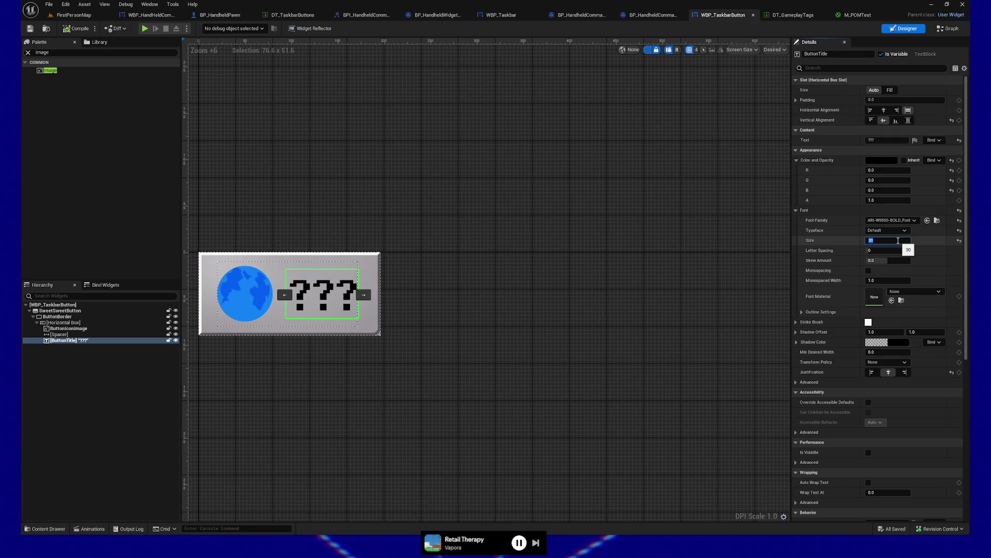
pyautogui.write('25')
pyautogui.press('Return')
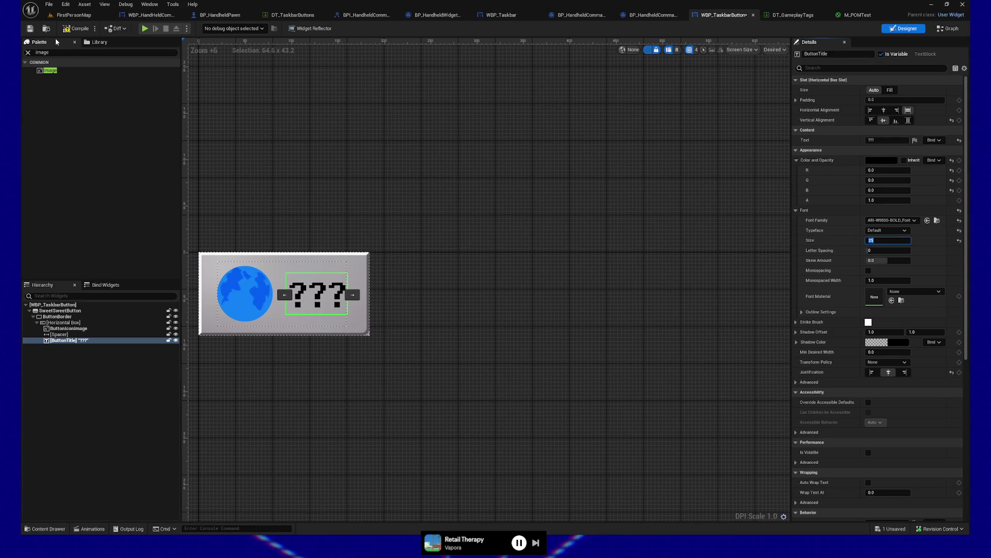
pyautogui.click(83, 31)
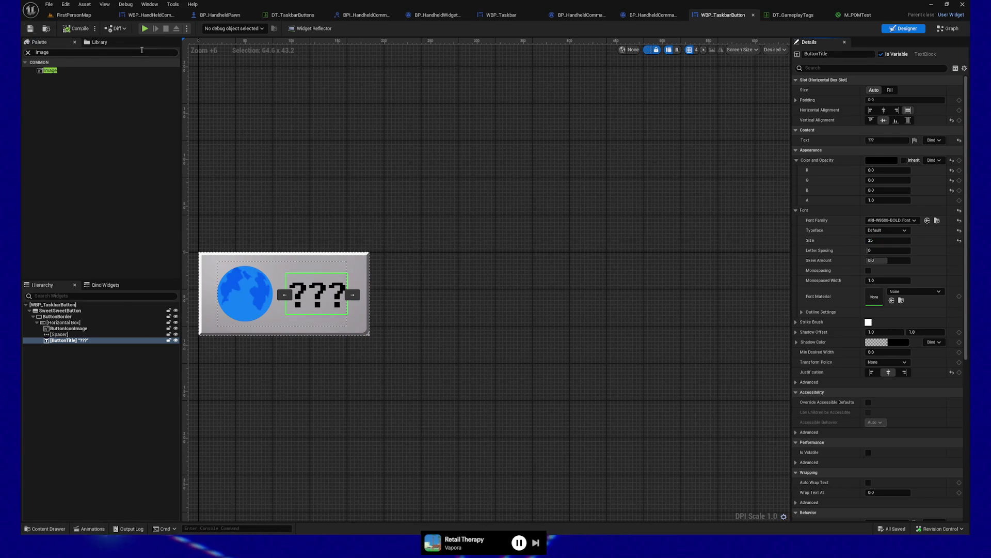
pyautogui.click(144, 29)
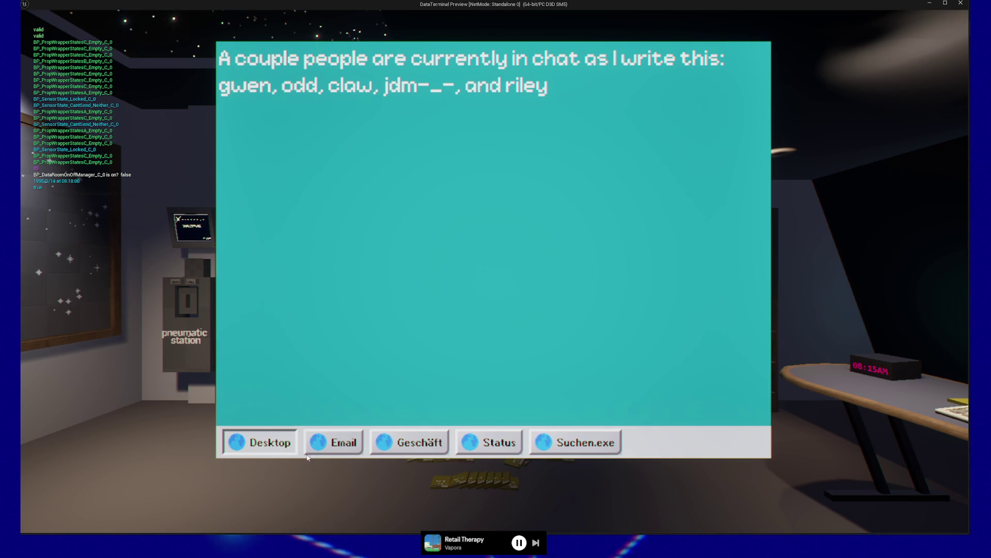
pyautogui.click(340, 443)
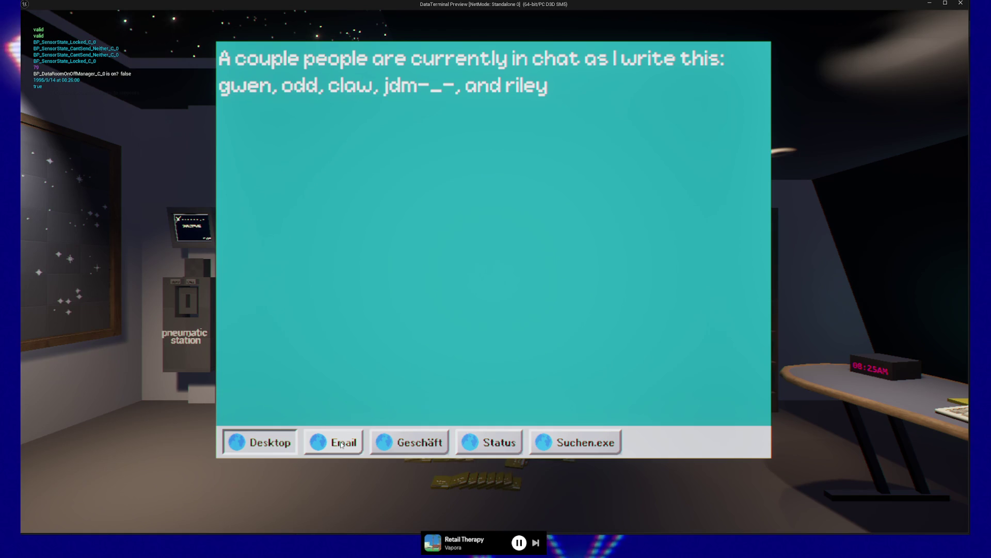
pyautogui.click(361, 445)
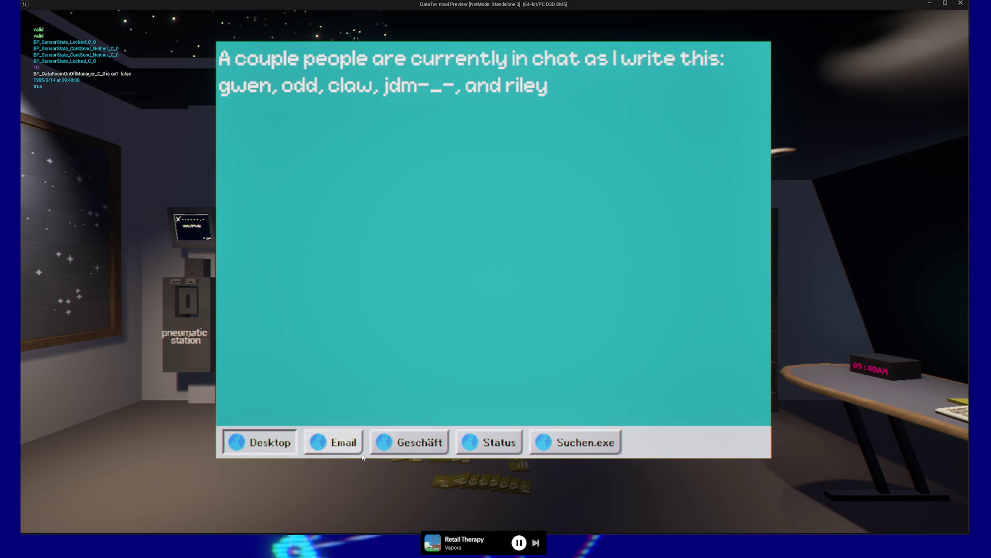
pyautogui.press('Escape')
pyautogui.press('Escape')
# - Quit the play preview, then inspect SweetSweetButton and its ButtonBorder in the WBP_TaskbarButton Hierarchy
pyautogui.click(496, 420)
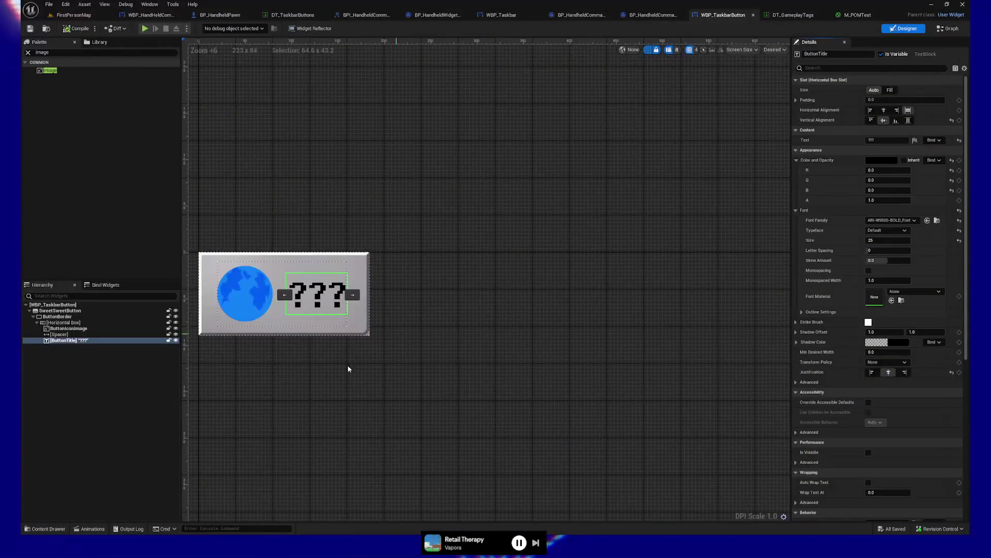
pyautogui.scroll(5, 465, 352)
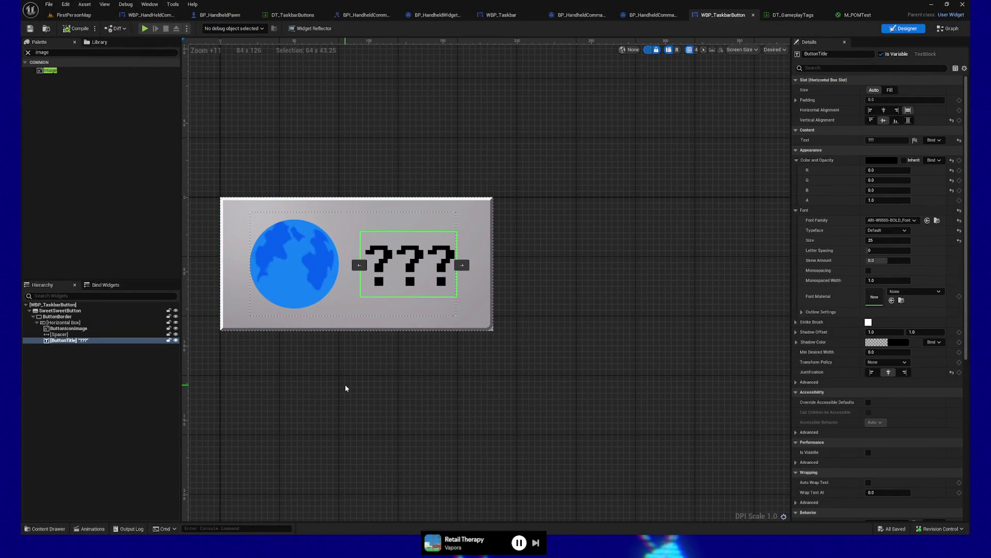
pyautogui.click(71, 311)
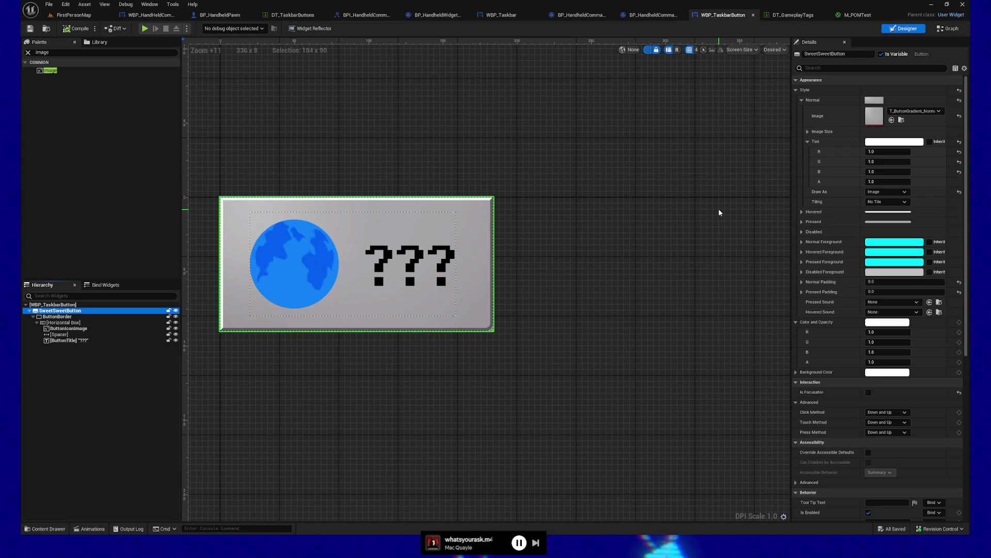
pyautogui.click(72, 317)
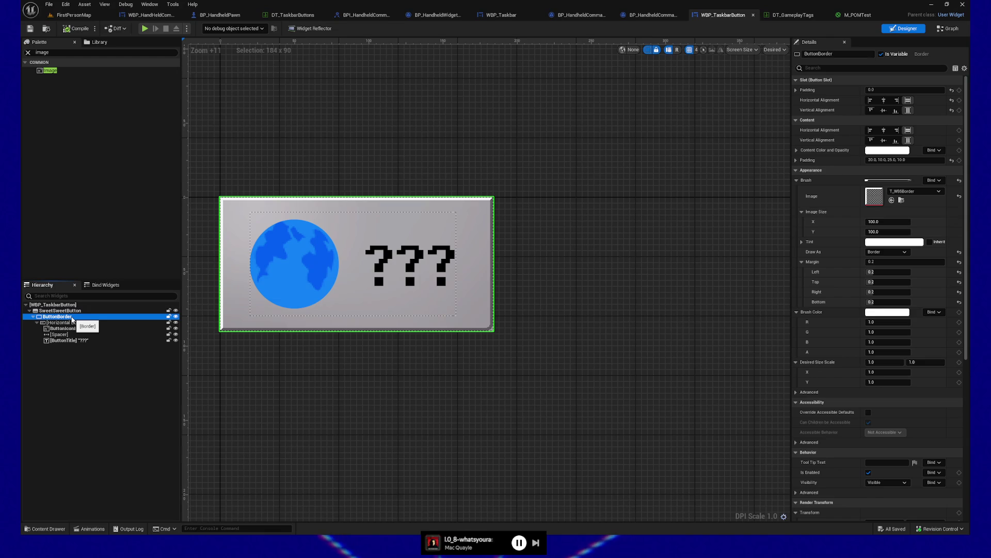
pyautogui.click(70, 311)
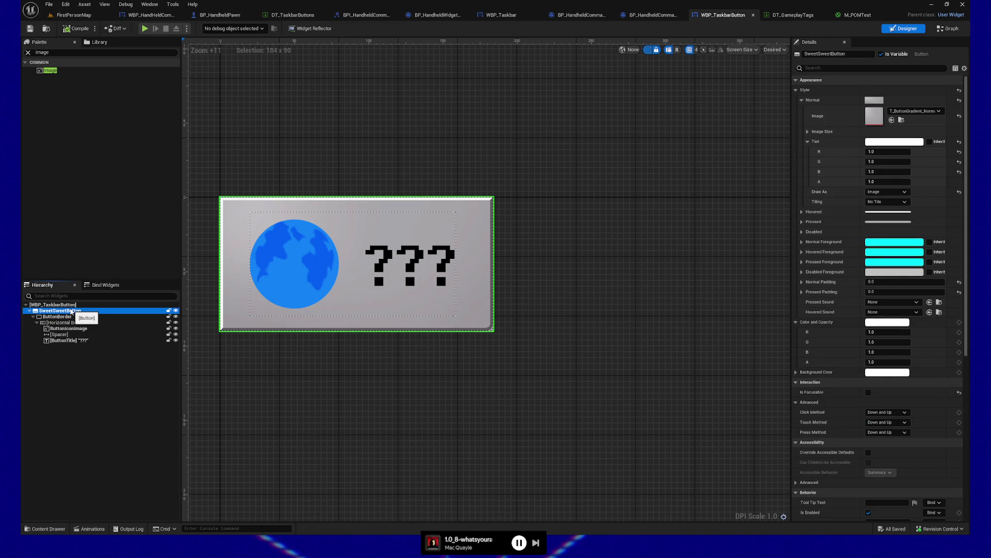
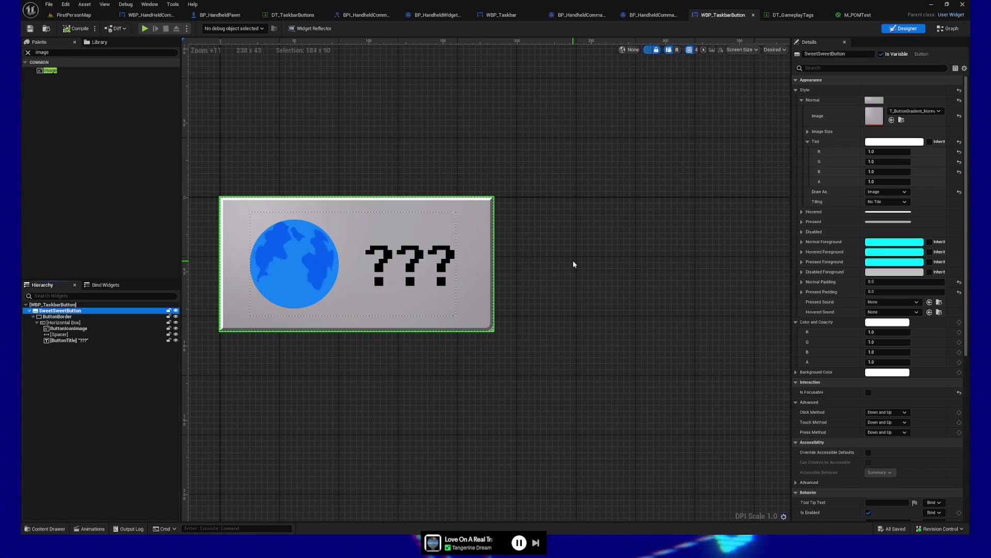
# - Switch from the Unreal widget designer to the Clip Studio Paint button texture
pyautogui.hotkey('alt', 'Tab')
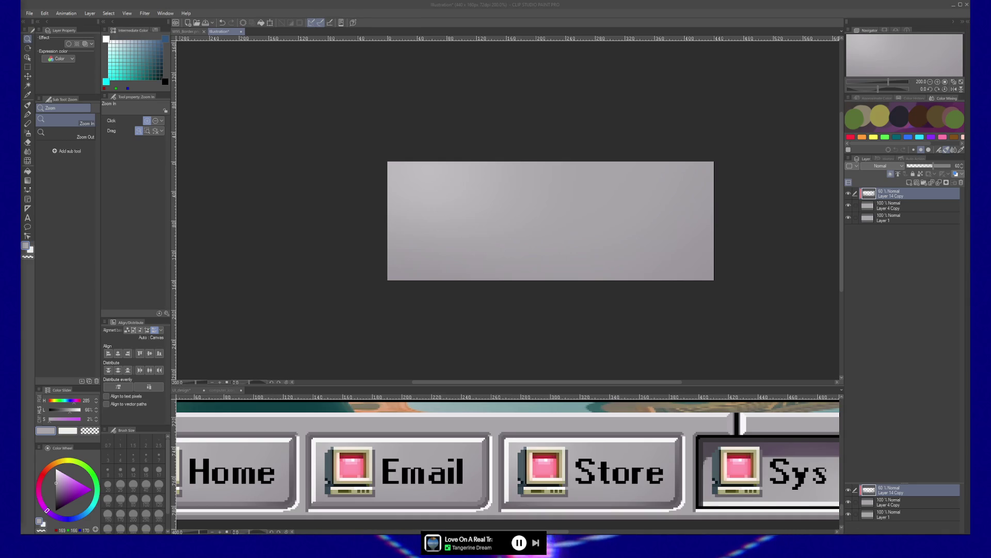
# - Add a layer mask to Layer 4 Copy and switch to the hard eraser
pyautogui.click(754, 295)
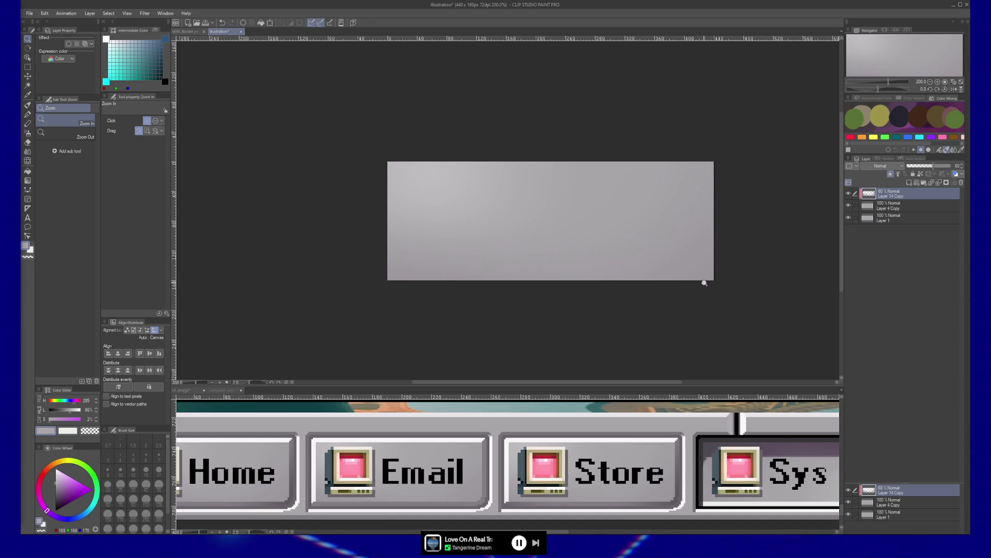
pyautogui.click(897, 209)
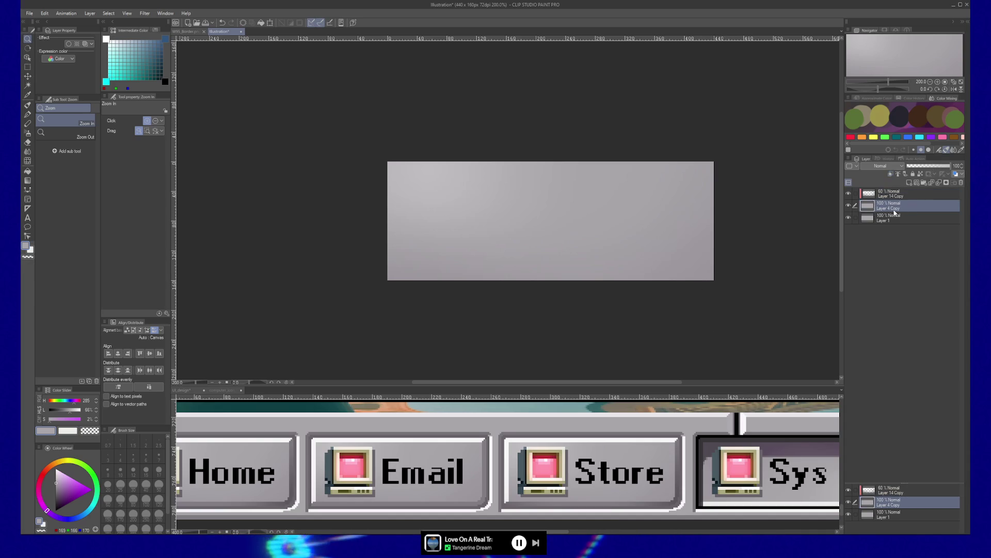
pyautogui.click(946, 182)
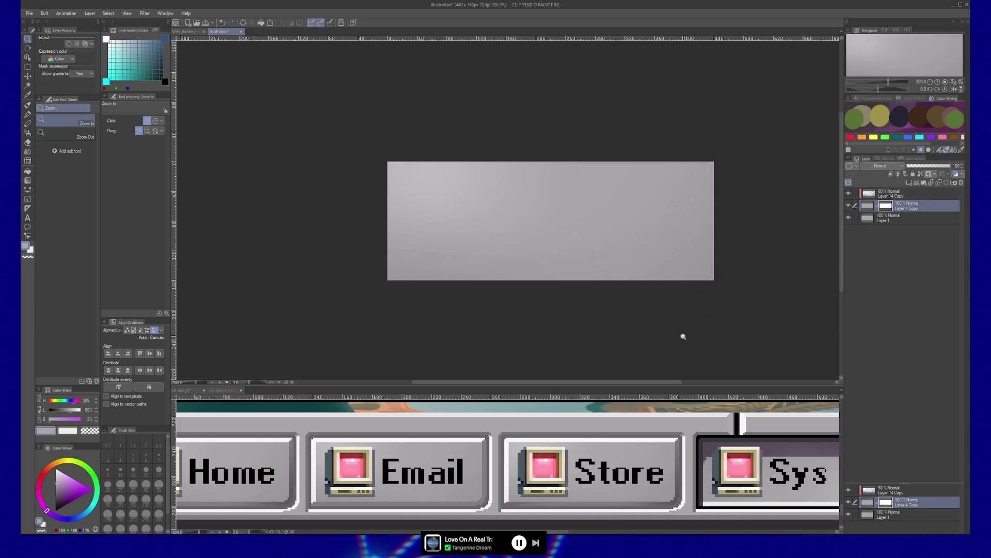
pyautogui.press('e')
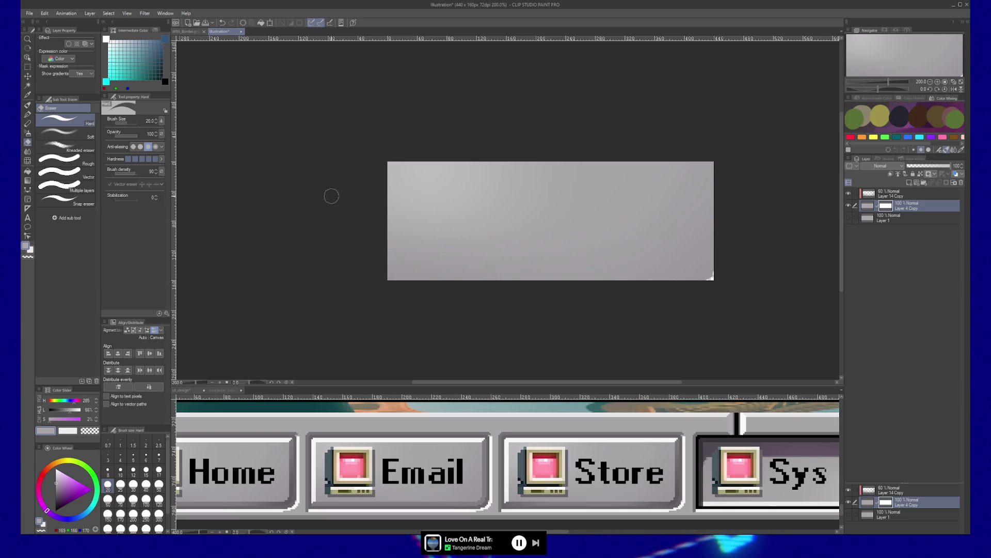
# - Export Layer 4 Copy as a single flat image and return to Unreal Engine
pyautogui.click(30, 13)
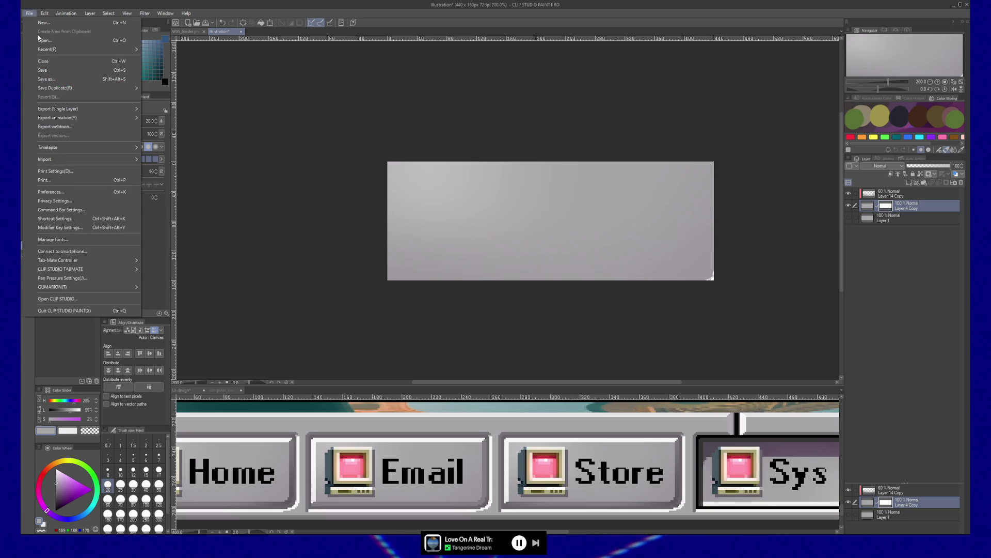
pyautogui.click(158, 32)
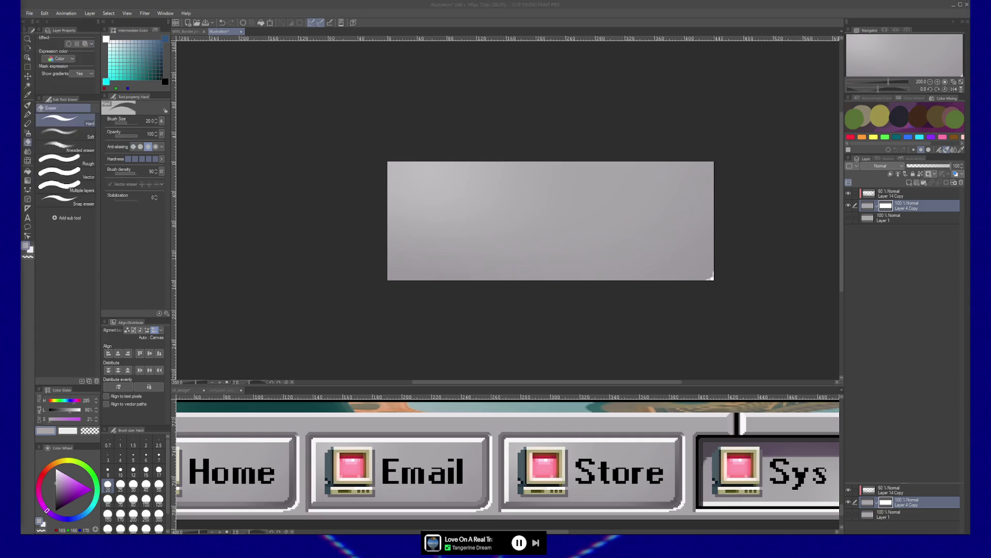
pyautogui.click(30, 13)
pyautogui.moveTo(88, 108)
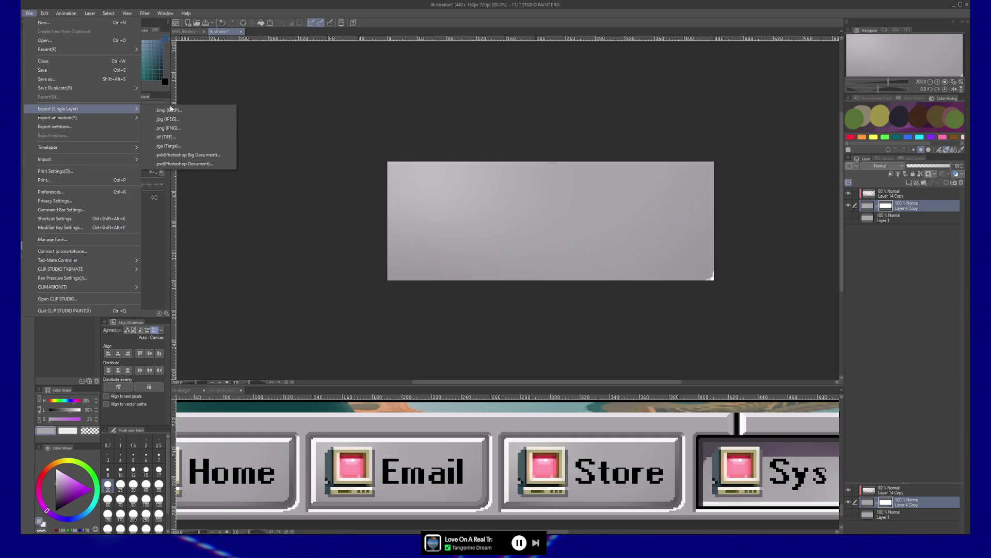
pyautogui.click(178, 127)
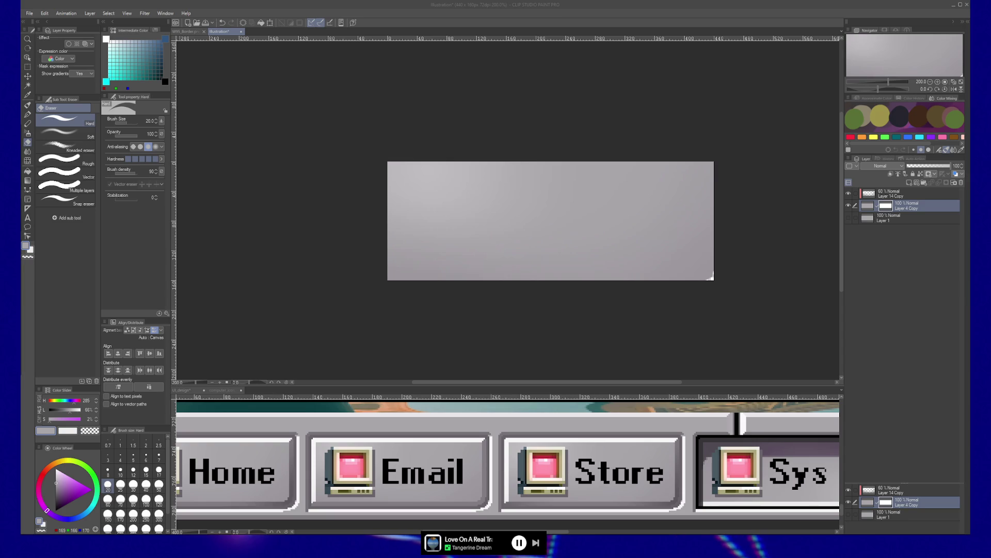
pyautogui.hotkey('alt', 'Tab')
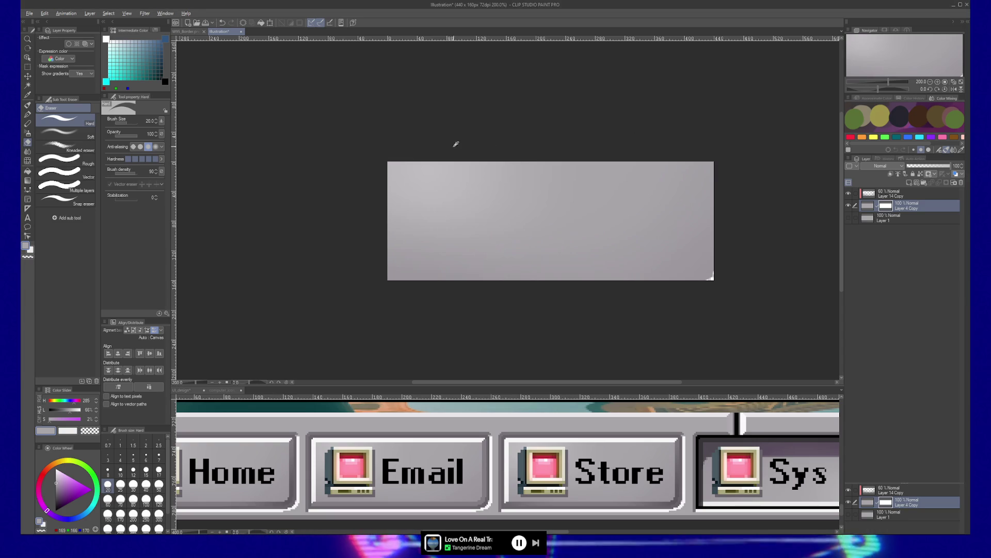
pyautogui.hotkey('alt', 'Tab')
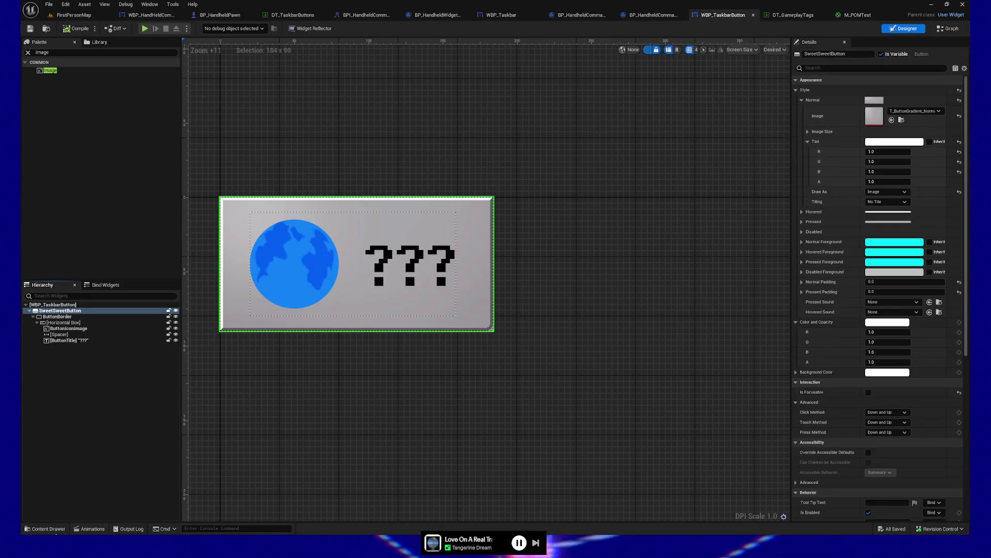
# - Reimport the T_ButtonGradient_Normal texture from the Content Drawer
pyautogui.click(45, 528)
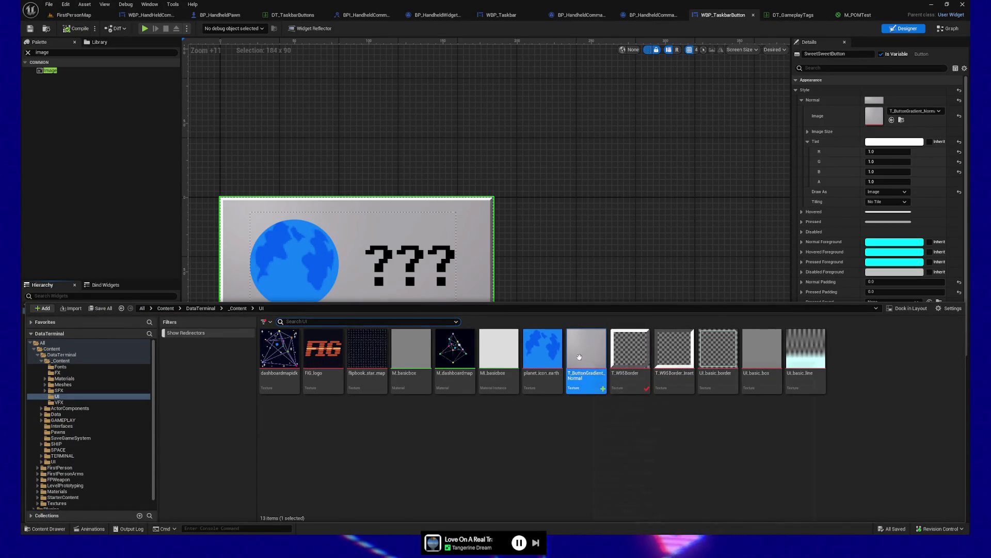
pyautogui.rightClick(581, 357)
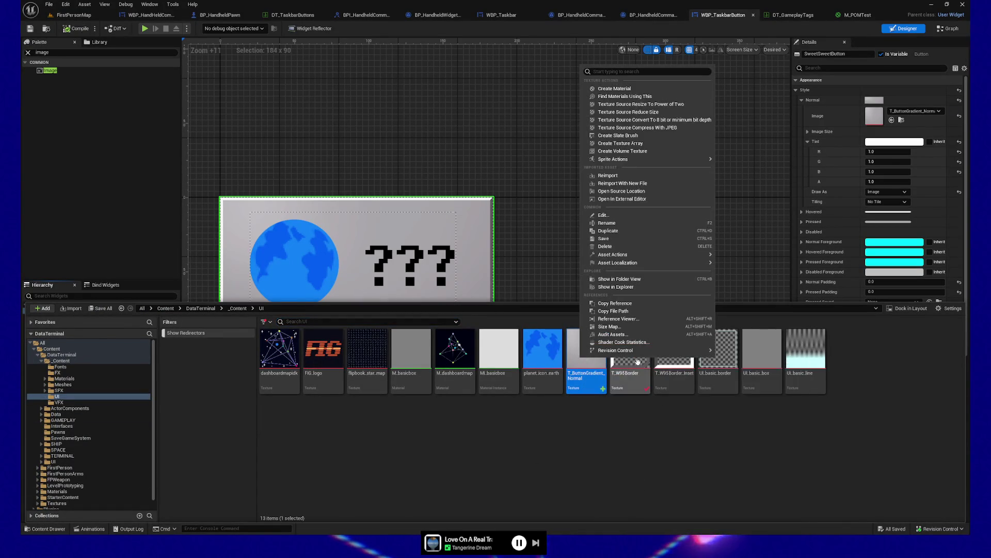
pyautogui.click(635, 175)
pyautogui.click(534, 225)
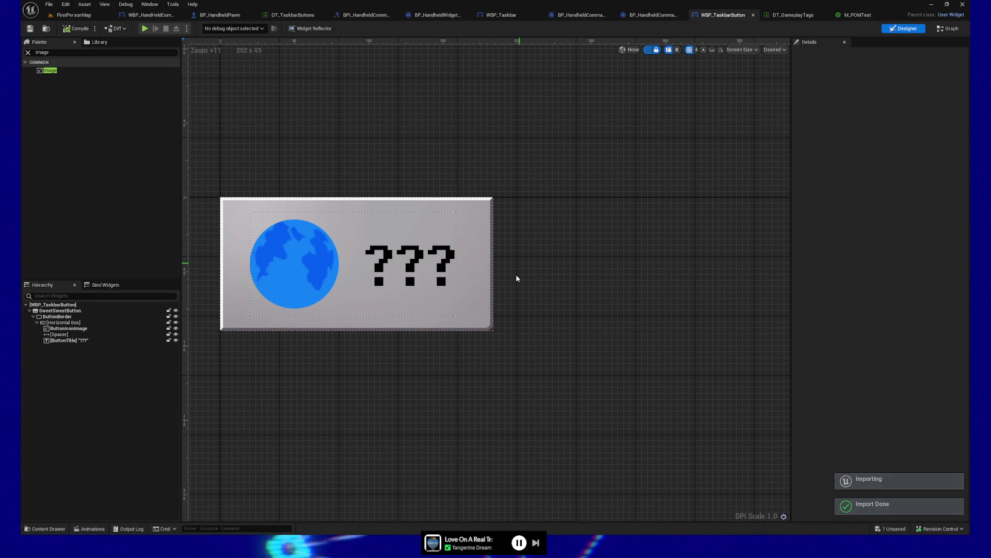
# - Test the taskbar buttons in a Play preview, then quit from the pause menu
pyautogui.click(145, 28)
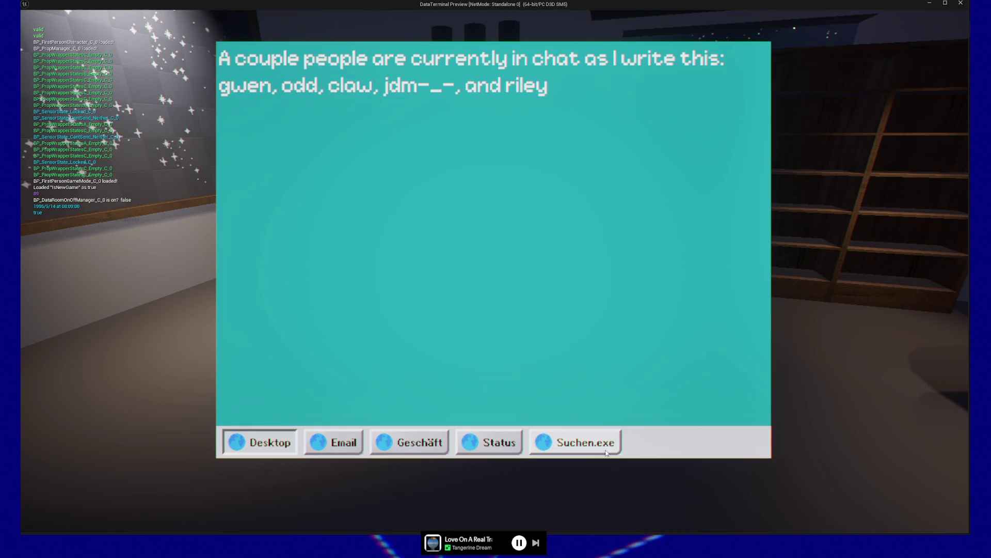
pyautogui.press('Escape')
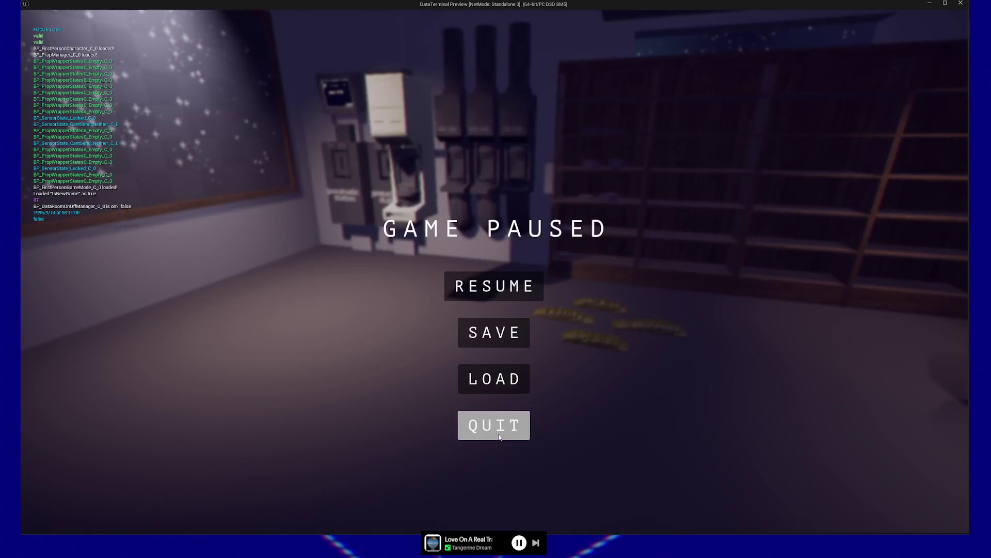
pyautogui.click(499, 437)
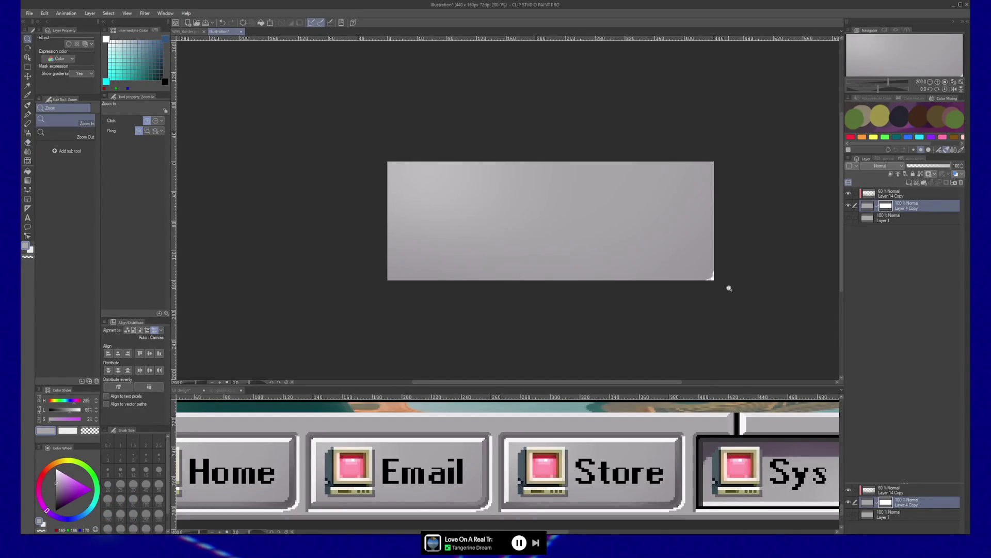
# - Erase a larger curved notch from the button's lower-right corner, redoing an overshooting stroke
pyautogui.scroll(4, 727, 281)
pyautogui.moveTo(741, 238)
pyautogui.mouseDown()
pyautogui.moveTo(706, 289)
pyautogui.moveTo(637, 315)
pyautogui.moveTo(717, 264)
pyautogui.moveTo(734, 210)
pyautogui.moveTo(728, 255)
pyautogui.mouseUp()
pyautogui.hotkey('ctrl', 'z')
pyautogui.hotkey('ctrl', 'z')
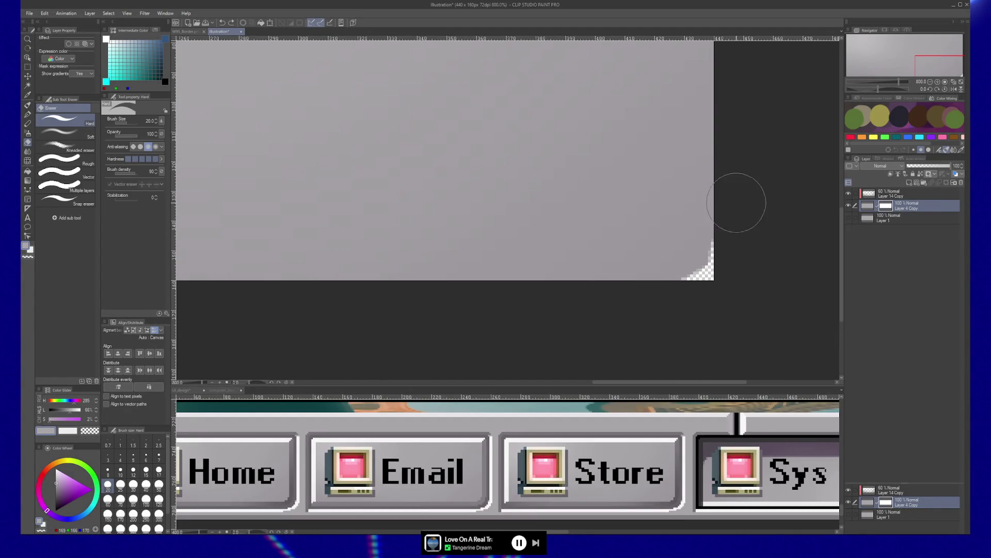
pyautogui.moveTo(741, 193)
pyautogui.mouseDown()
pyautogui.moveTo(733, 246)
pyautogui.moveTo(708, 288)
pyautogui.moveTo(675, 307)
pyautogui.moveTo(642, 310)
pyautogui.mouseUp()
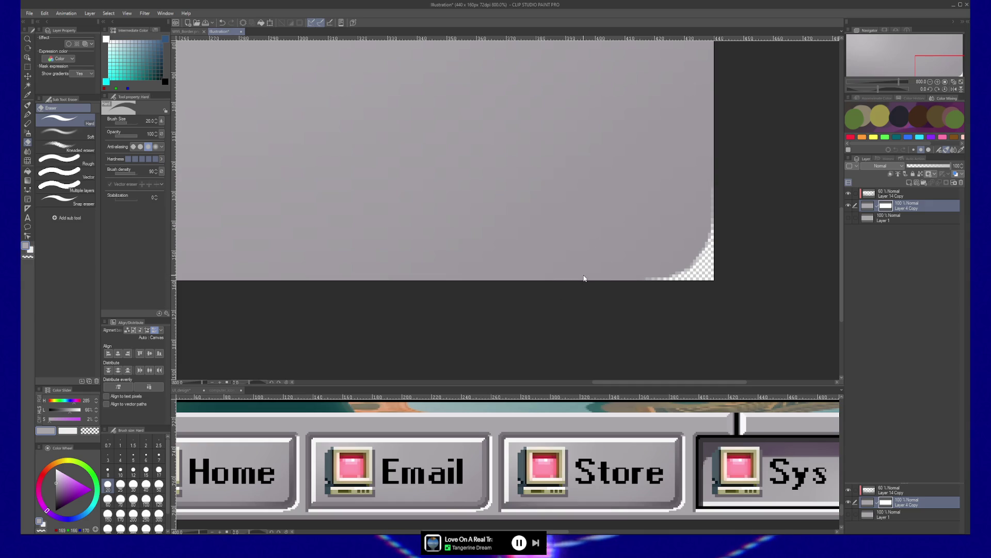
# - Export the layer as a PNG and switch back to Unreal Engine
pyautogui.click(30, 14)
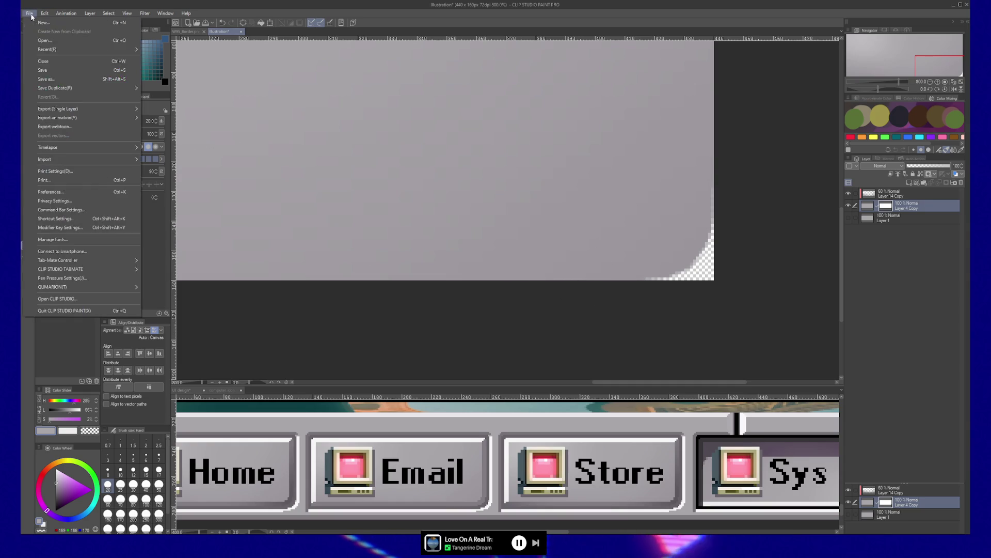
pyautogui.moveTo(44, 90)
pyautogui.moveTo(45, 109)
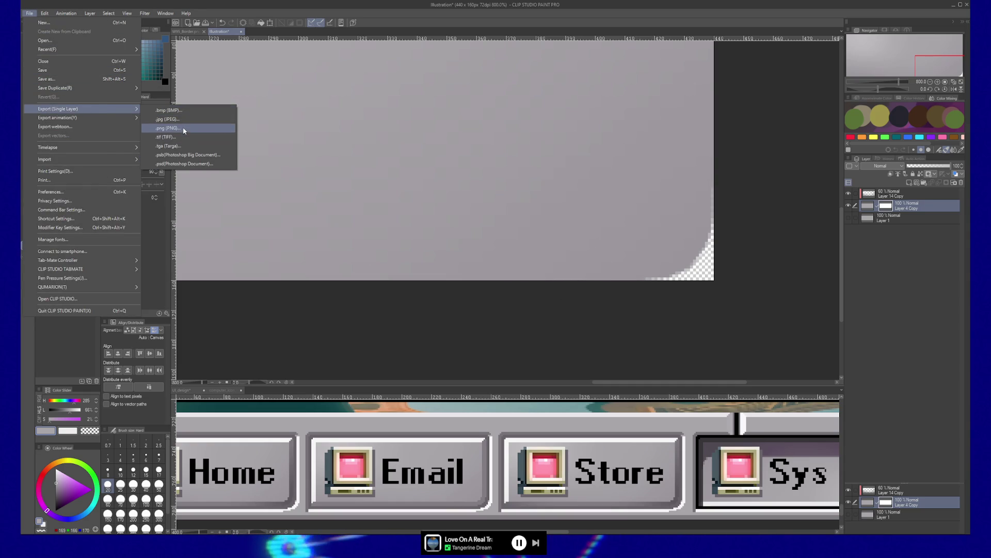
pyautogui.click(257, 167)
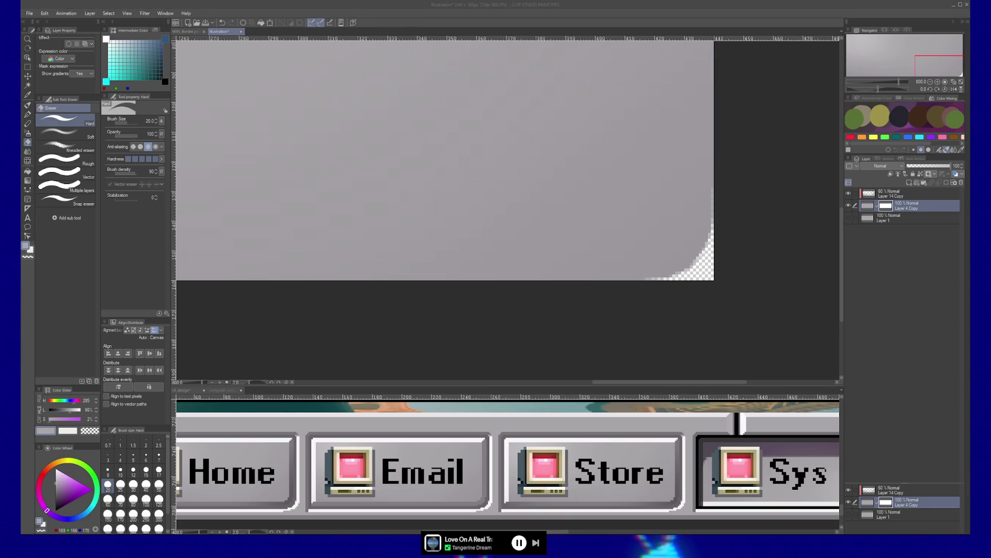
pyautogui.hotkey('alt', 'Tab')
# - Reimport the updated T_ButtonGradient_Normal texture
pyautogui.click(47, 528)
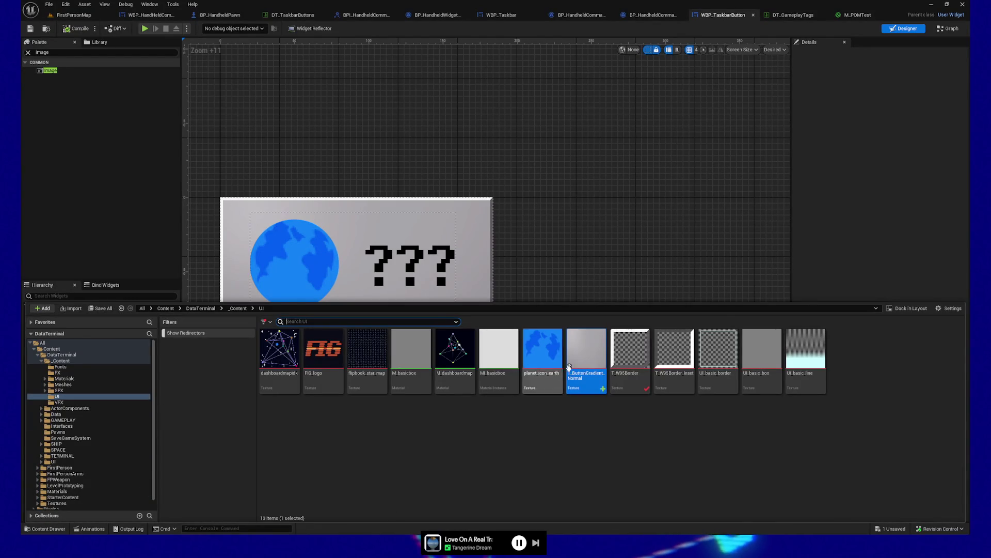
pyautogui.rightClick(586, 355)
pyautogui.click(625, 171)
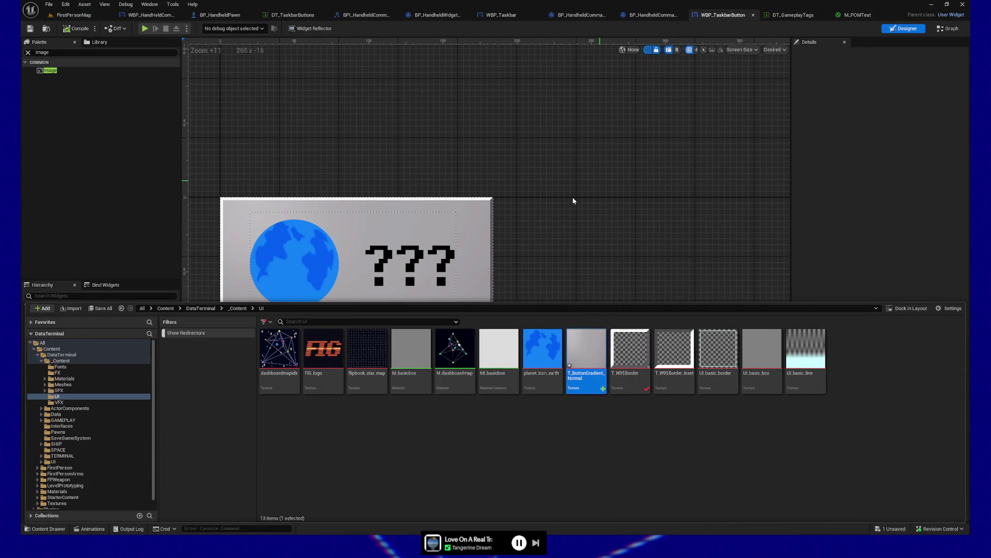
pyautogui.click(538, 272)
pyautogui.scroll(5, 497, 335)
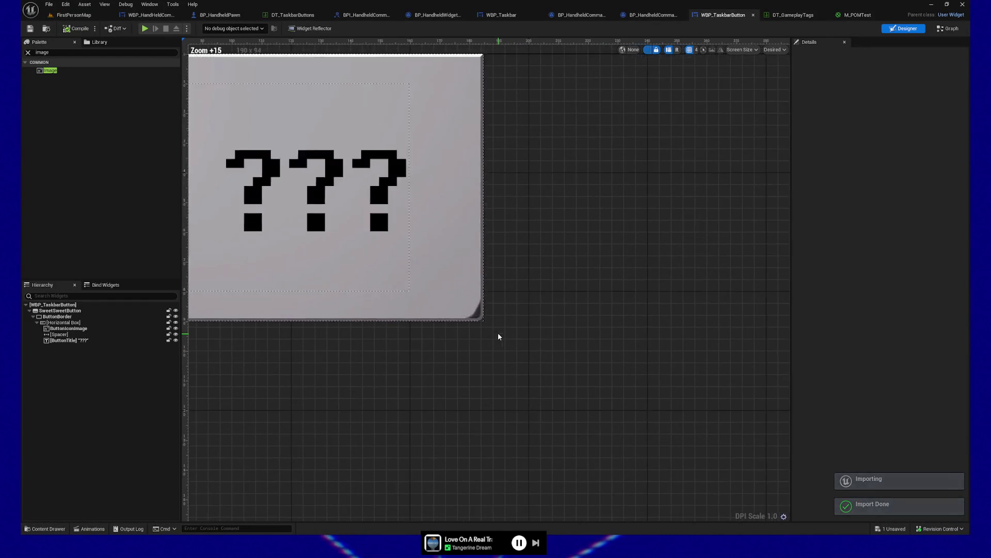
pyautogui.scroll(-5, 450, 326)
pyautogui.scroll(-10, 450, 327)
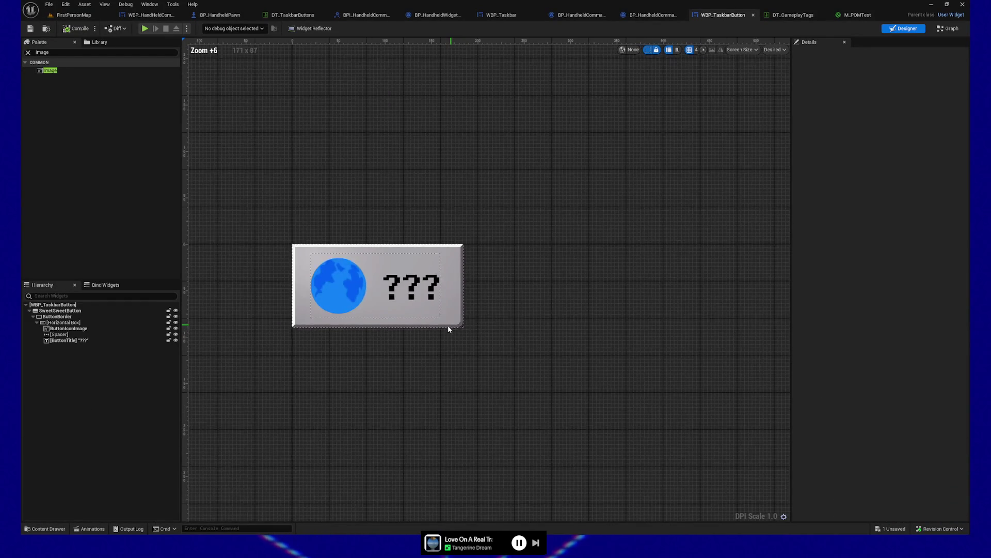
pyautogui.scroll(12, 434, 333)
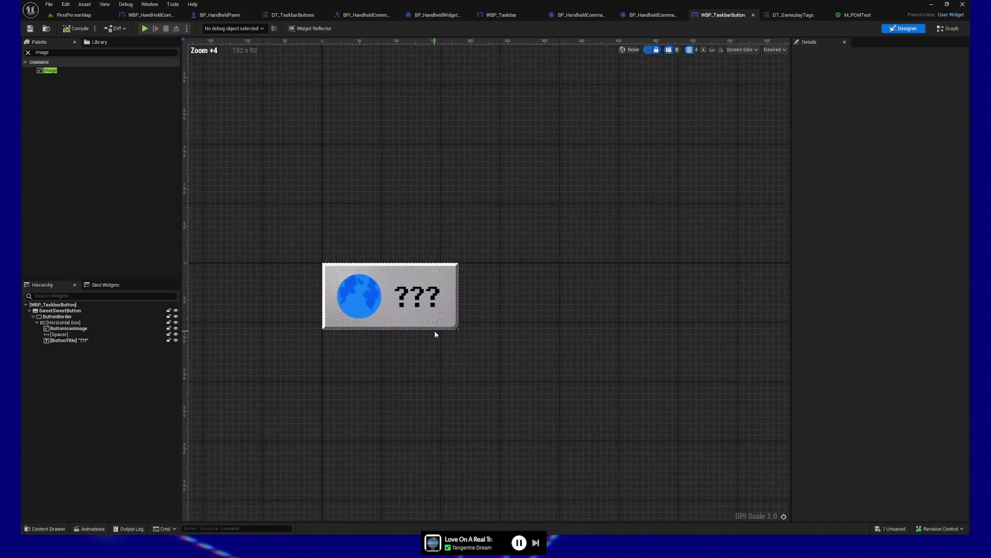
pyautogui.scroll(-8, 434, 334)
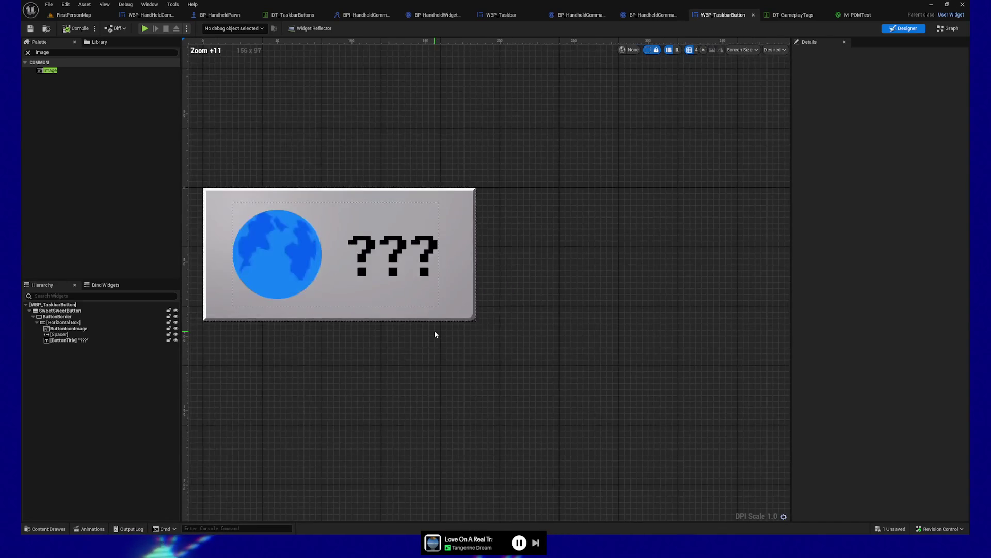
pyautogui.scroll(-2, 435, 334)
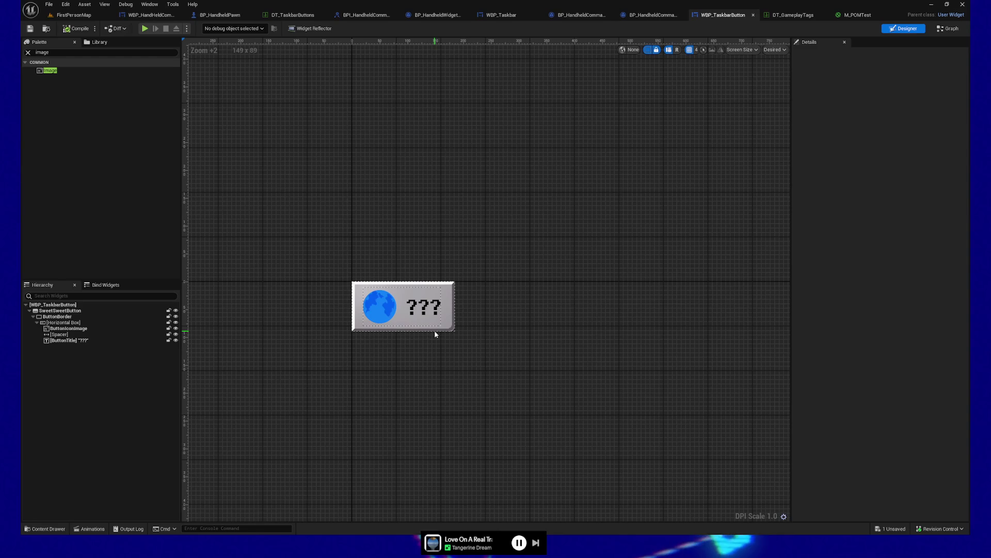
pyautogui.scroll(4, 400, 331)
# - Save WBP_TaskbarButton and test the taskbar in a Play preview, quitting from pause
pyautogui.click(37, 31)
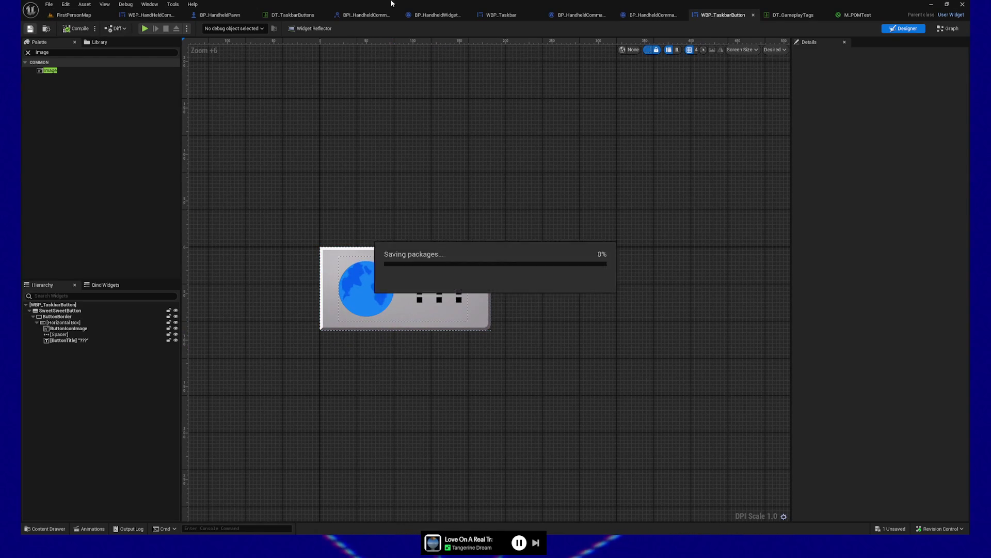
pyautogui.click(143, 29)
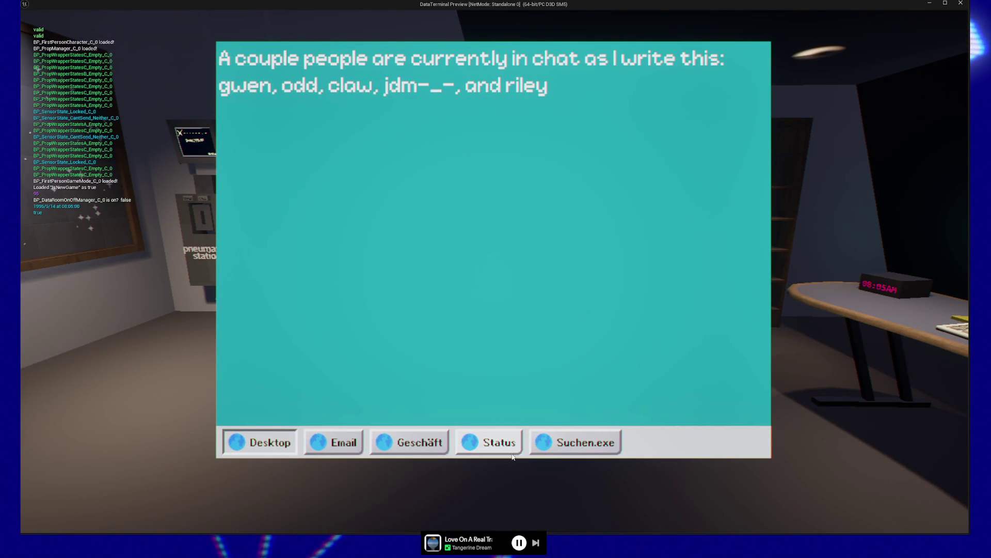
pyautogui.press('Escape')
pyautogui.click(496, 432)
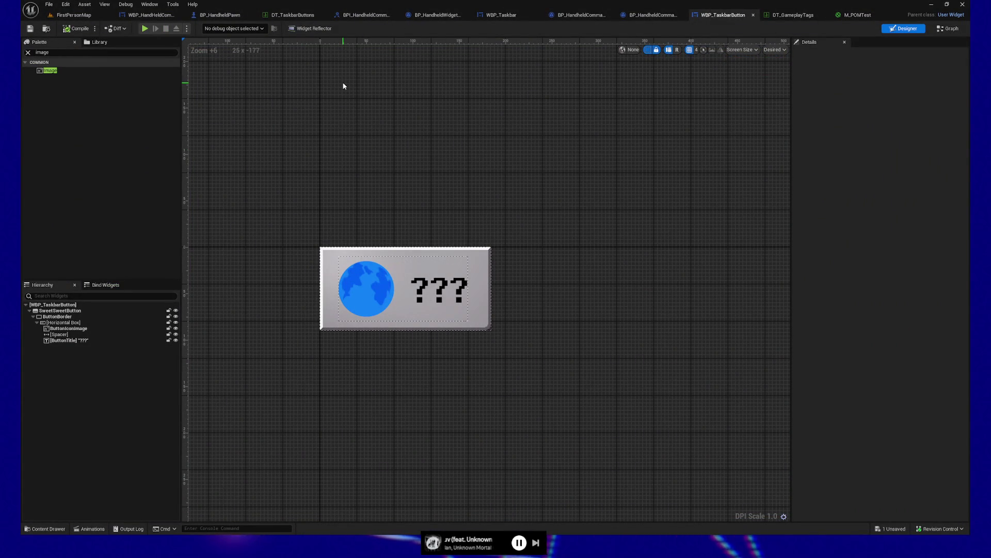
# - Return to Clip Studio Paint and scroll the button canvas into view
pyautogui.hotkey('alt', 'Tab')
pyautogui.scroll(5, 463, 200)
pyautogui.hscroll(-3, 520, 232)
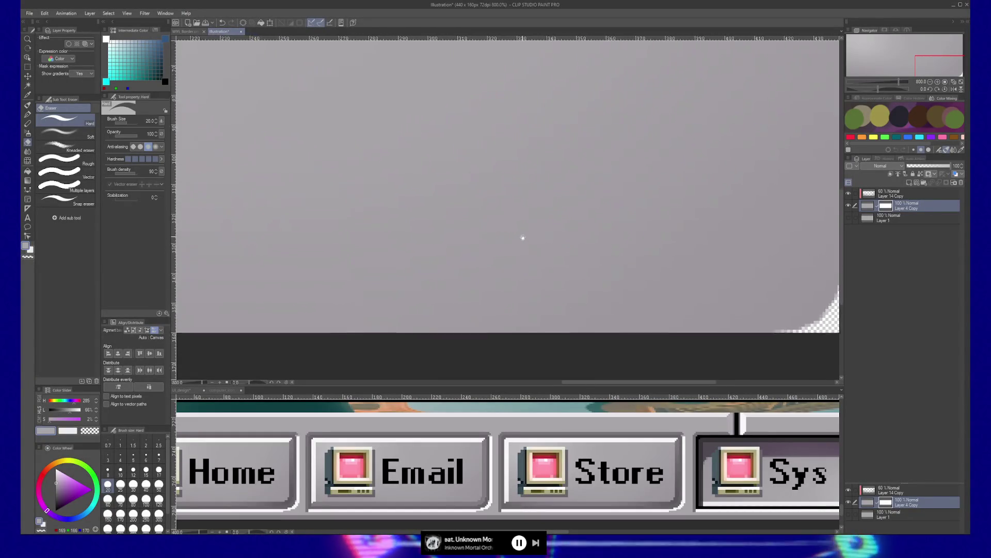
# - Zoom out to show the whole button canvas
pyautogui.hotkey('ctrl', 'space')
pyautogui.scroll(-2, 370, 220)
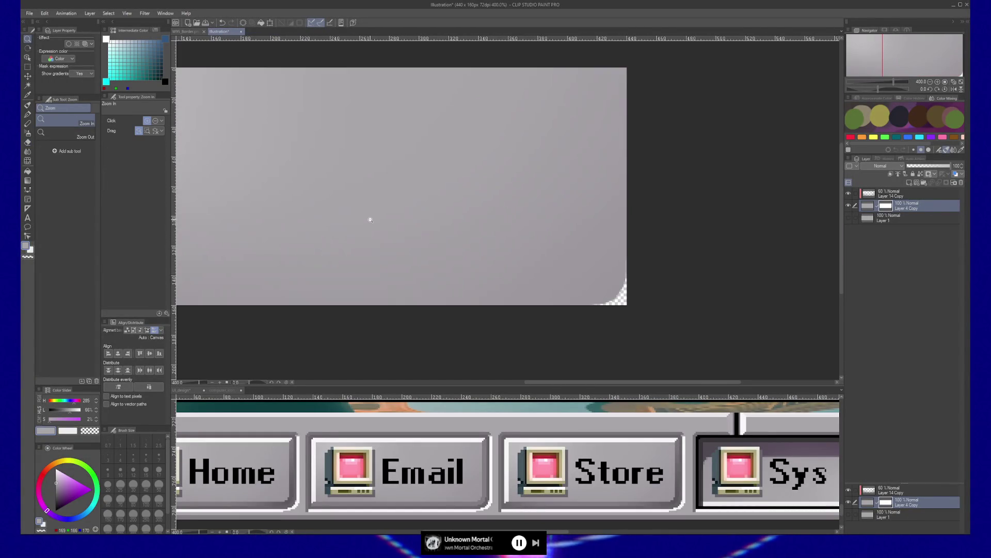
pyautogui.moveTo(345, 206)
pyautogui.mouseDown()
pyautogui.moveTo(429, 231)
pyautogui.moveTo(467, 206)
pyautogui.mouseUp()
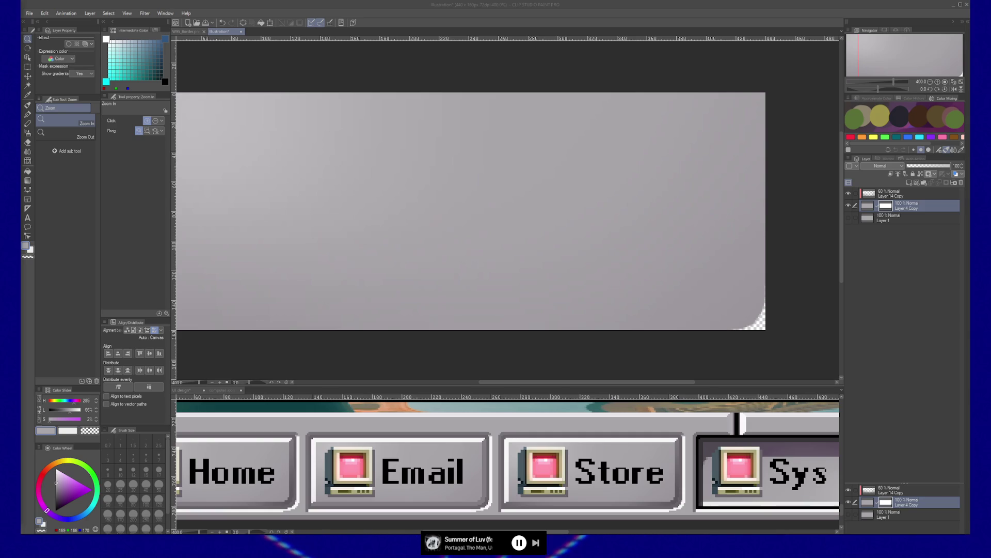
# - On the Illustration image, add Layer 14 Copy to the selection with Layer 4 Copy
pyautogui.click(268, 43)
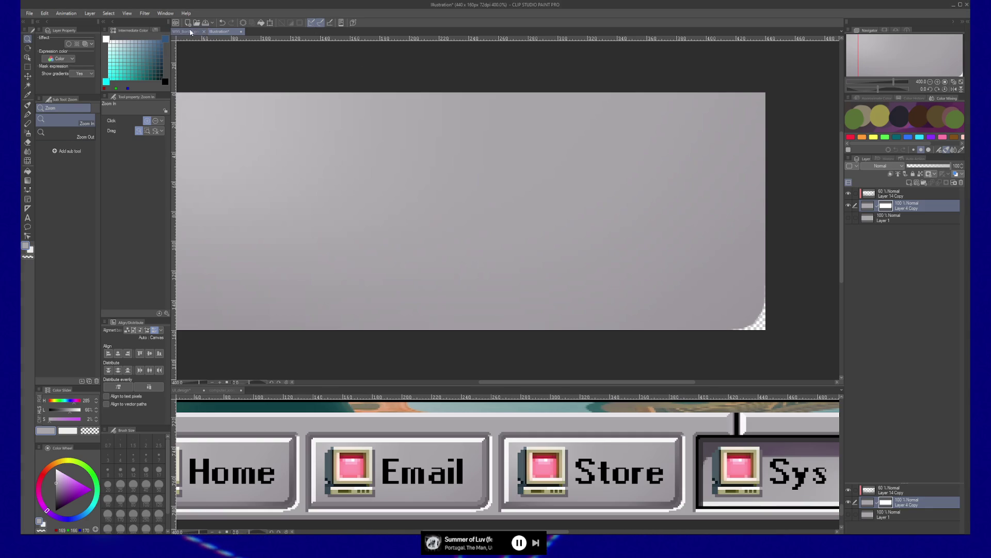
pyautogui.click(193, 32)
pyautogui.click(220, 32)
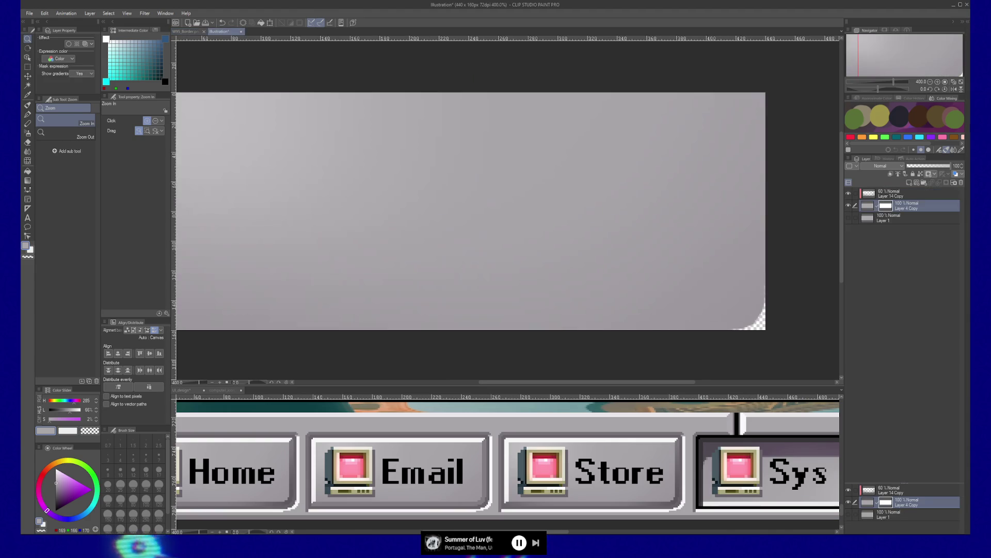
pyautogui.keyDown('ctrl'); pyautogui.click(909, 196); pyautogui.keyUp('ctrl')
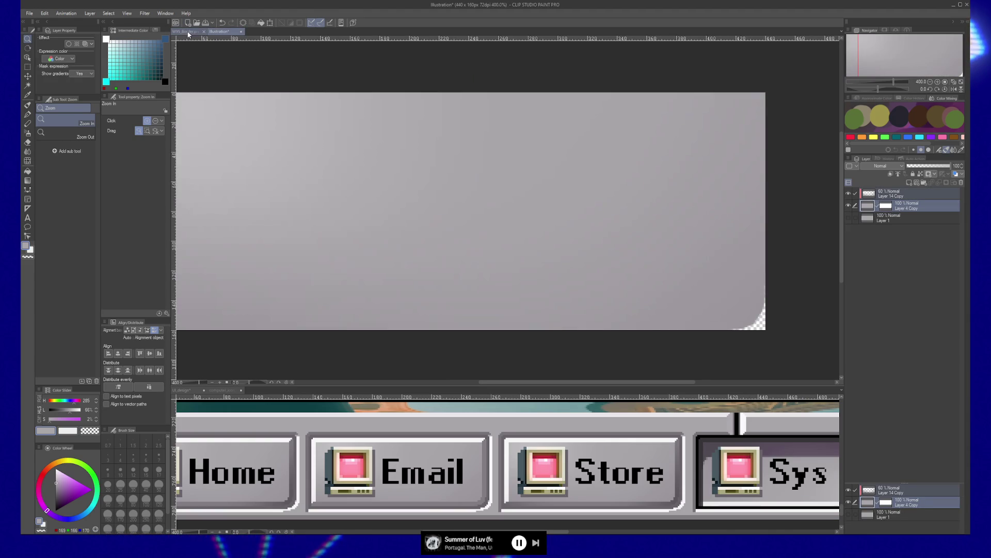
# - Paste both layers into W95_Border and transform them, then undo the paste
pyautogui.hotkey('ctrl', 'Tab')
pyautogui.hotkey('ctrl', 'v')
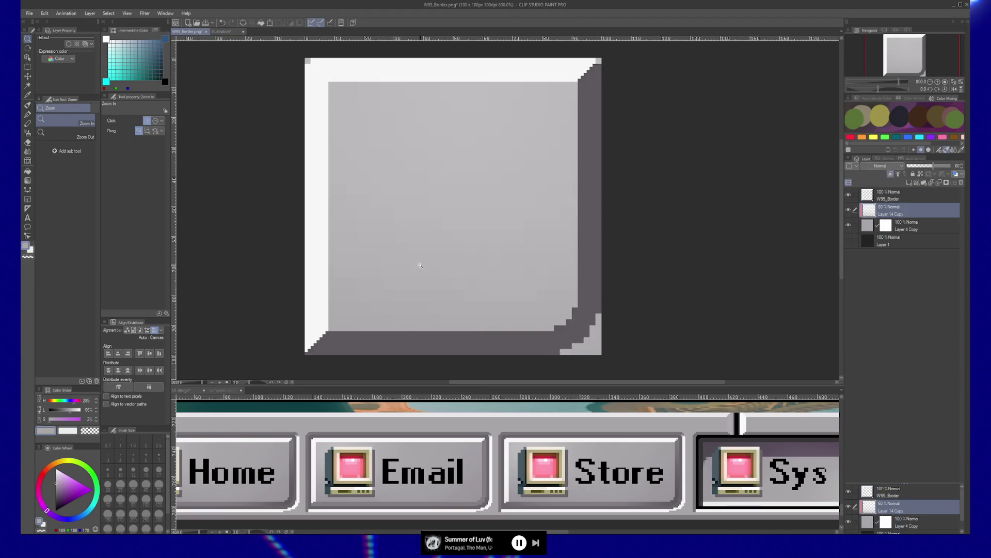
pyautogui.hotkey('ctrl', 't')
pyautogui.scroll(-5, 521, 285)
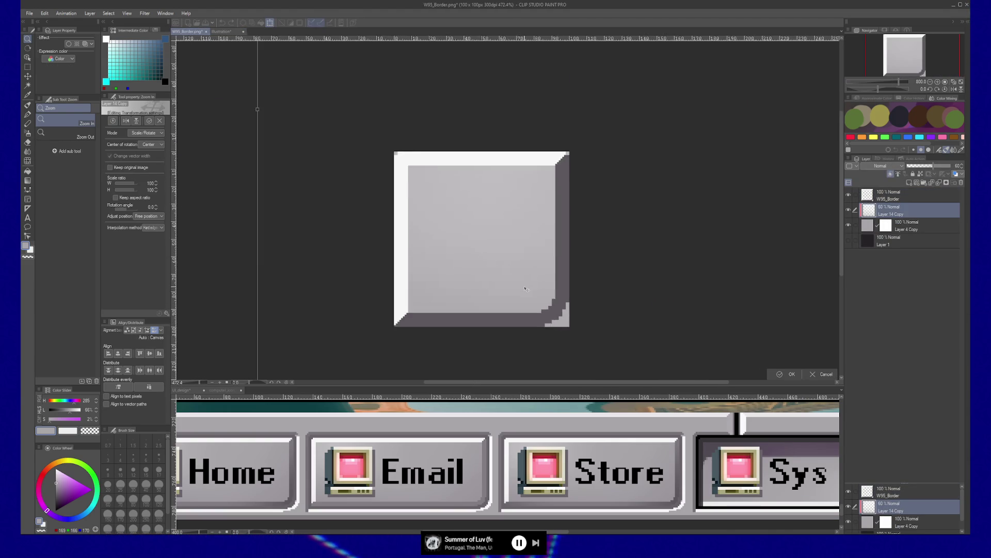
pyautogui.moveTo(518, 220)
pyautogui.mouseDown()
pyautogui.moveTo(544, 325)
pyautogui.moveTo(502, 157)
pyautogui.moveTo(507, 193)
pyautogui.mouseUp()
pyautogui.press('Return')
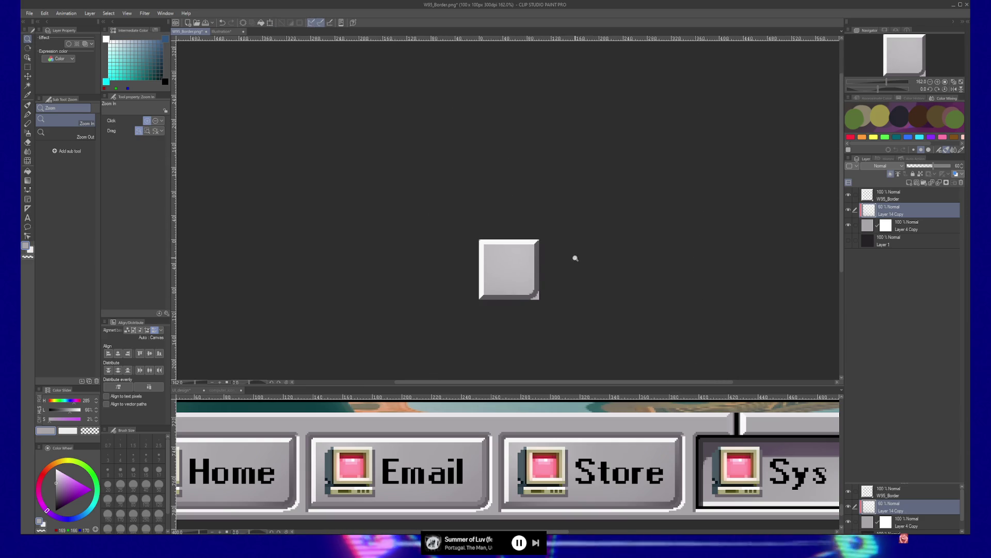
pyautogui.hotkey('ctrl', 'z')
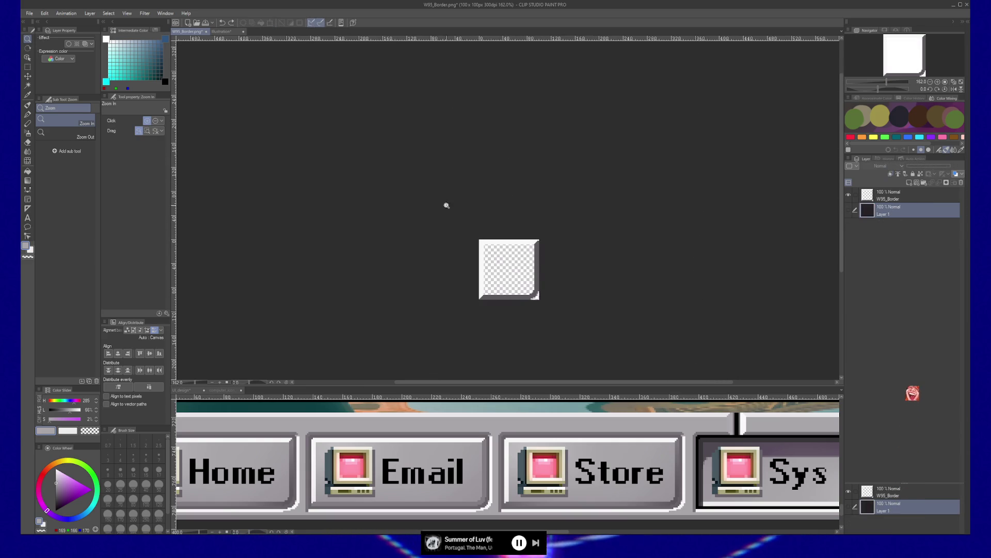
# - Hide Layer 14 Copy in Illustration and paste the grey Layer 4 Copy into W95_Border
pyautogui.hotkey('ctrl', 'Tab')
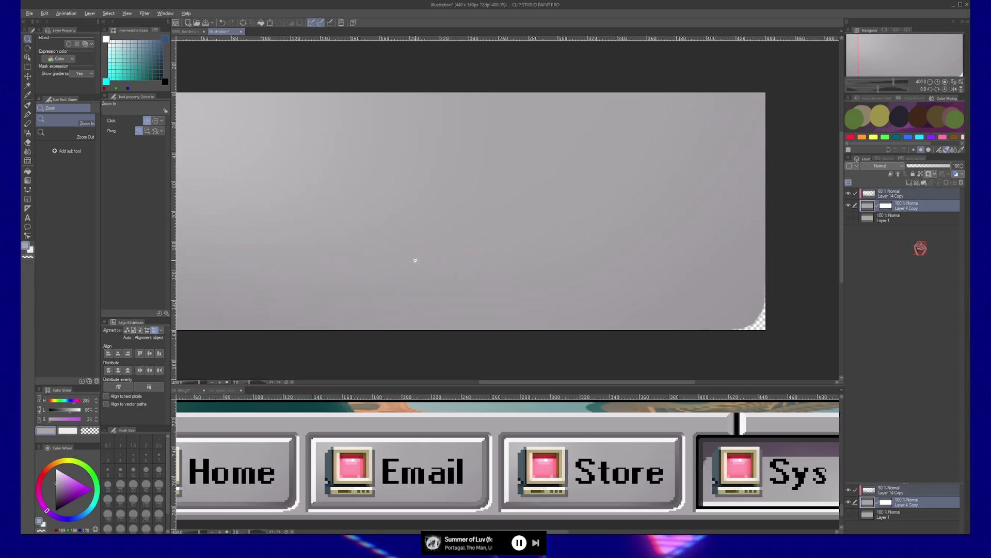
pyautogui.moveTo(447, 247); pyautogui.dragTo(507, 251)
pyautogui.click(850, 194)
pyautogui.click(850, 195)
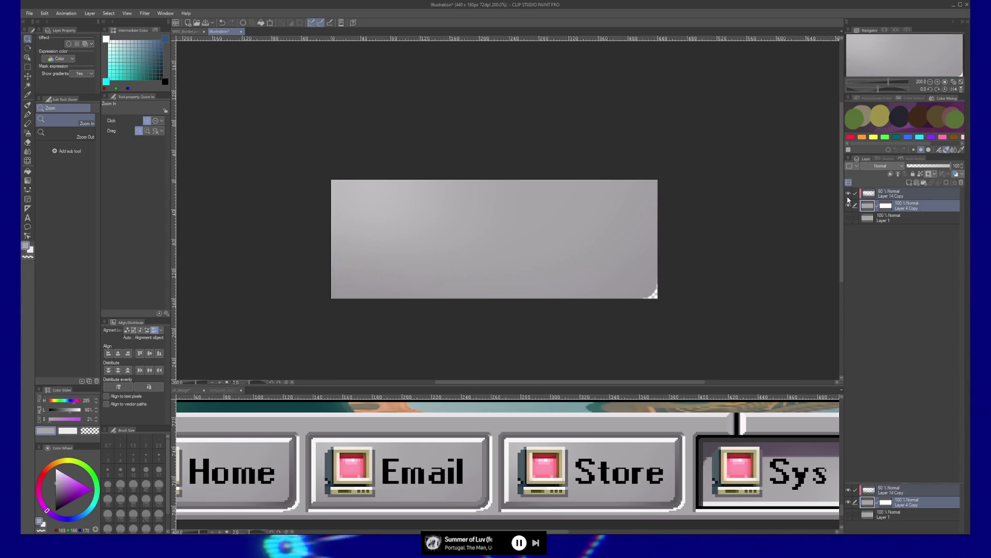
pyautogui.click(848, 194)
pyautogui.hotkey('ctrl', 'c')
pyautogui.hotkey('ctrl', 'v')
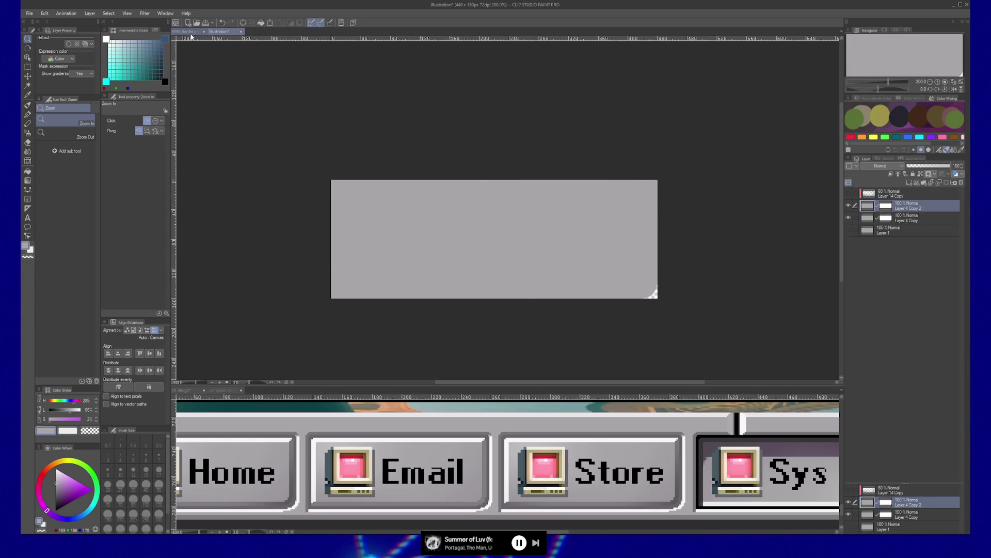
pyautogui.click(189, 32)
pyautogui.hotkey('ctrl', 'v')
# - Scale the pasted grey fill down to fit inside the bevelled border
pyautogui.press('k')
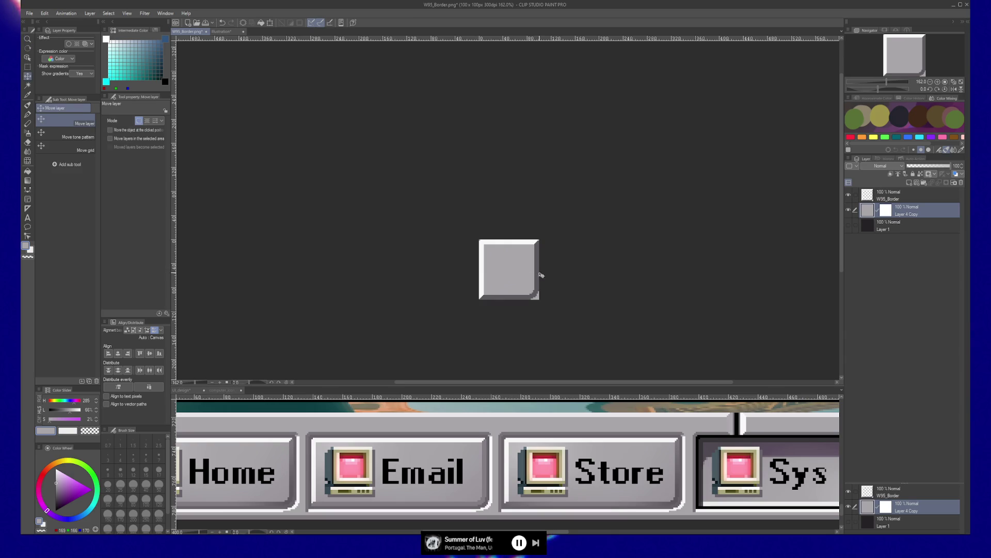
pyautogui.hotkey('ctrl', 't')
pyautogui.moveTo(499, 255); pyautogui.dragTo(489, 249)
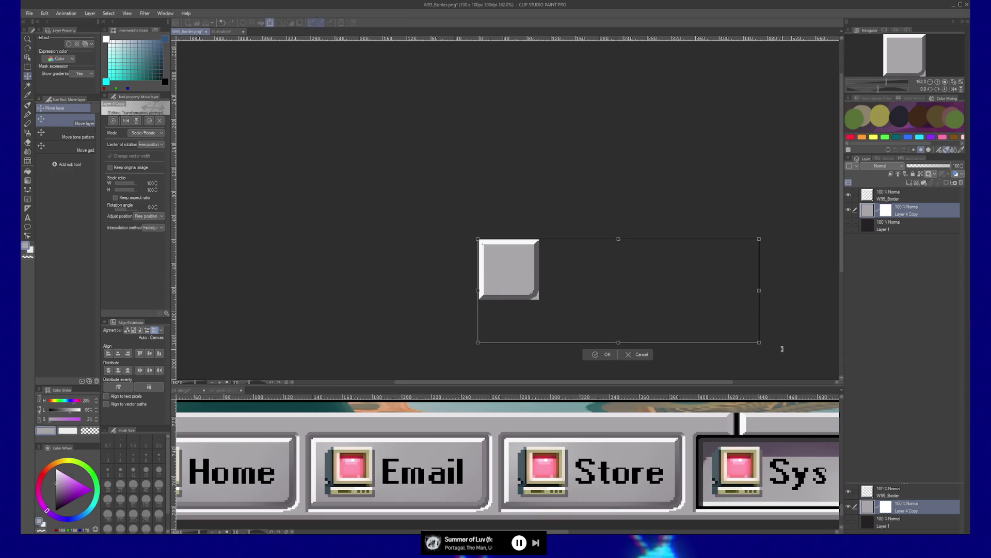
pyautogui.moveTo(760, 343)
pyautogui.mouseDown()
pyautogui.moveTo(608, 303)
pyautogui.moveTo(635, 319)
pyautogui.mouseUp()
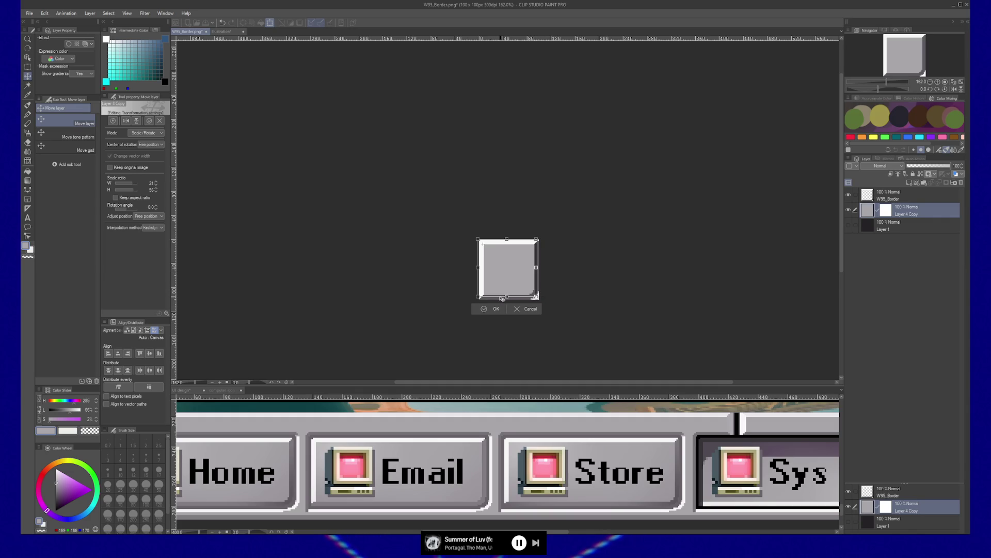
pyautogui.press('Return')
# - Pan around the border square, then switch to the Illustration document
pyautogui.press('e')
pyautogui.scroll(5, 537, 294)
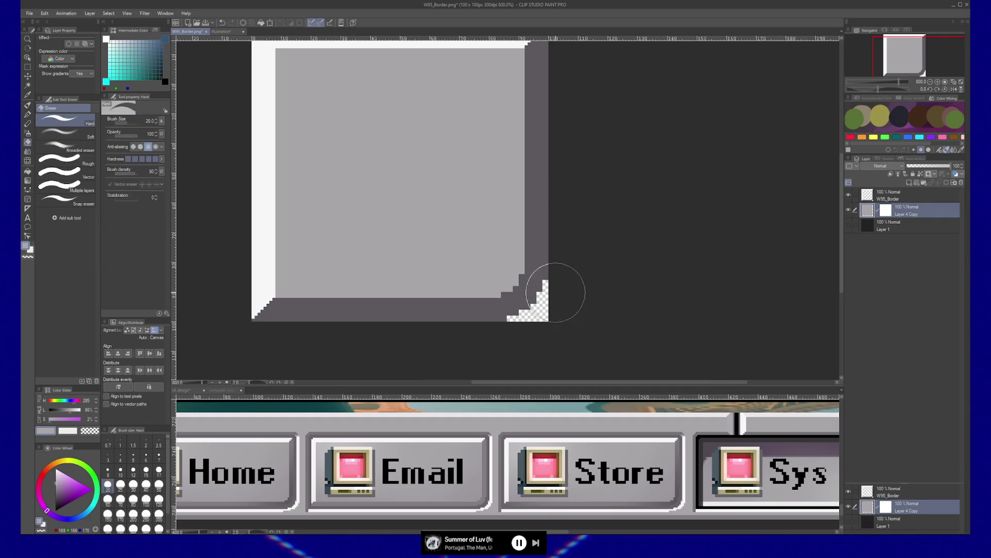
pyautogui.moveTo(395, 311); pyautogui.dragTo(423, 327)
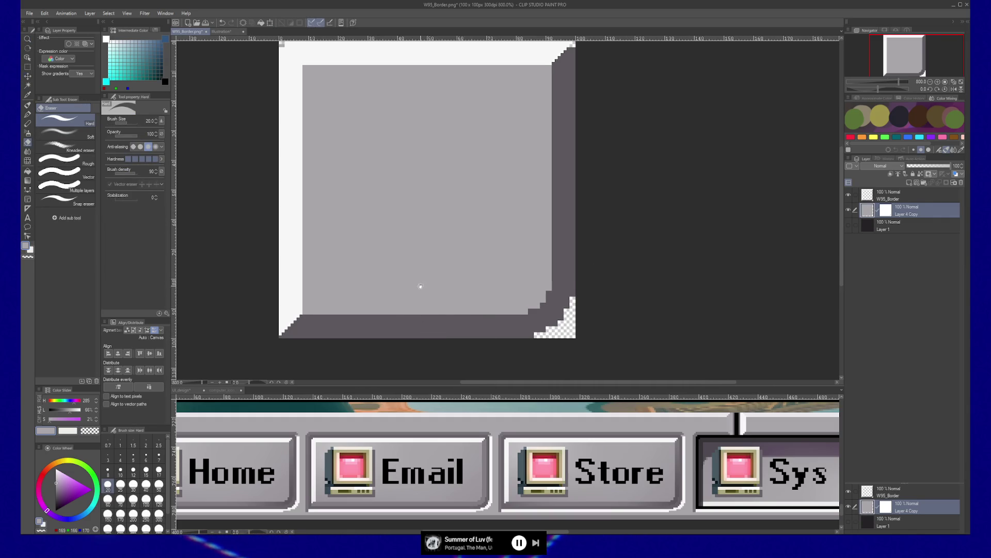
pyautogui.moveTo(420, 286); pyautogui.dragTo(445, 293)
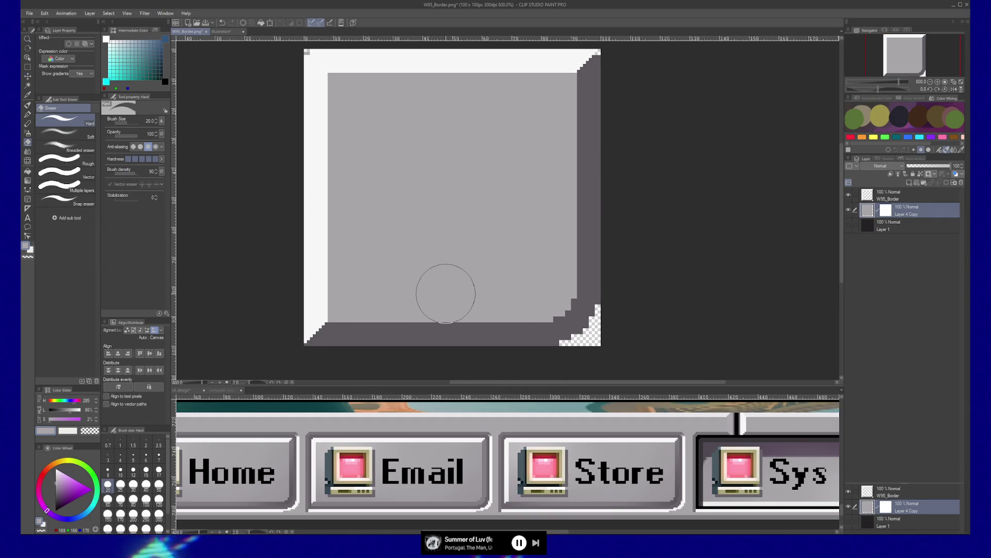
pyautogui.scroll(3, 338, 148)
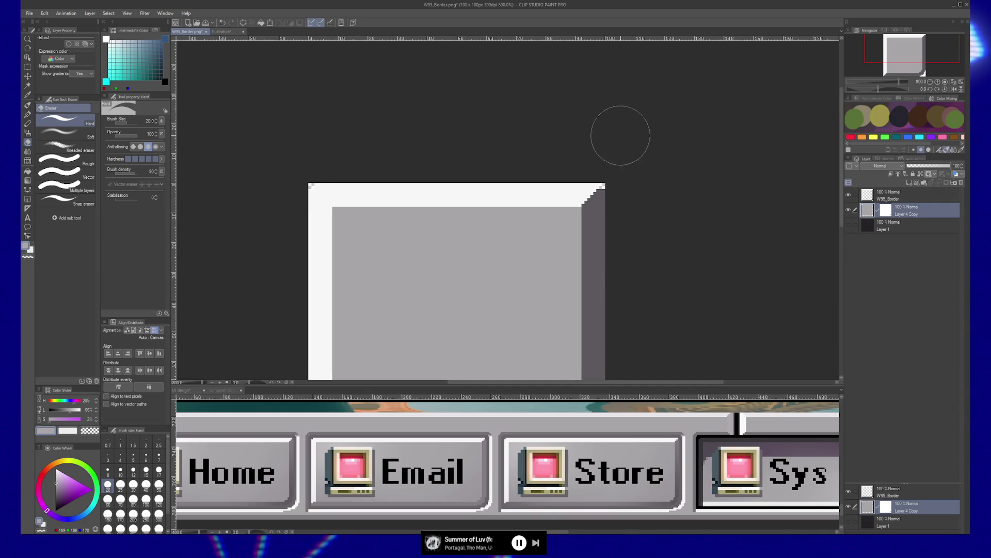
pyautogui.scroll(-3, 596, 173)
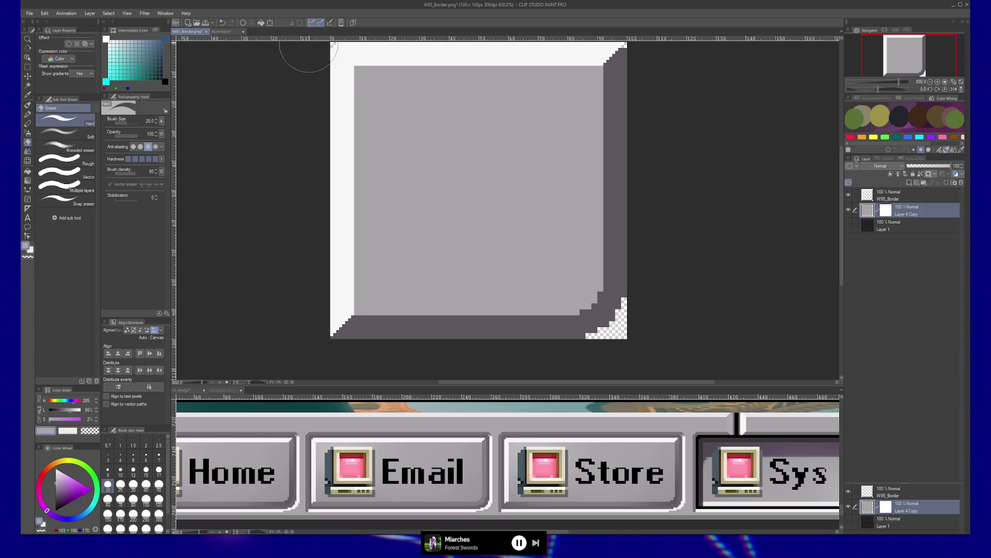
pyautogui.click(231, 34)
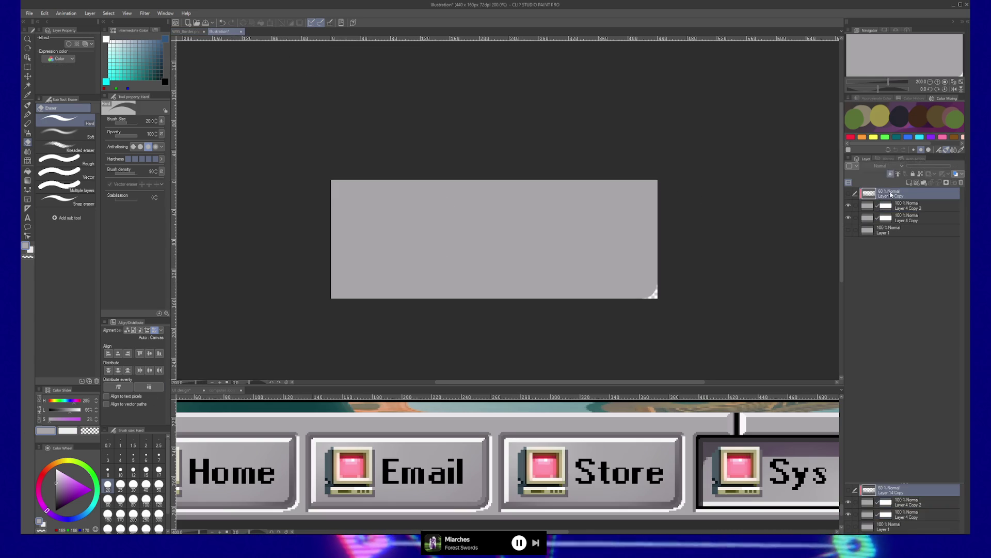
# - Show Layer 14 Copy and paste the gradient layer into W95_Border
pyautogui.click(848, 193)
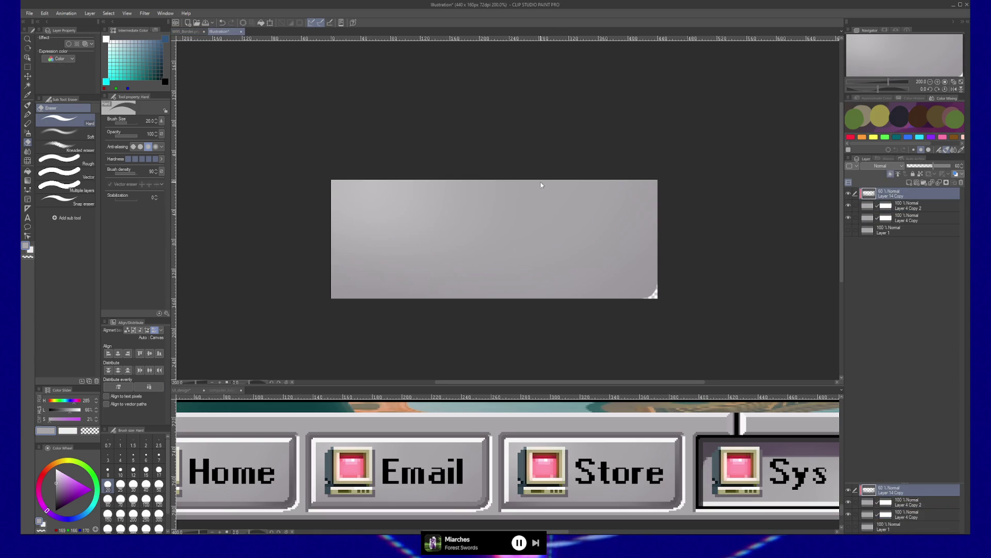
pyautogui.click(187, 32)
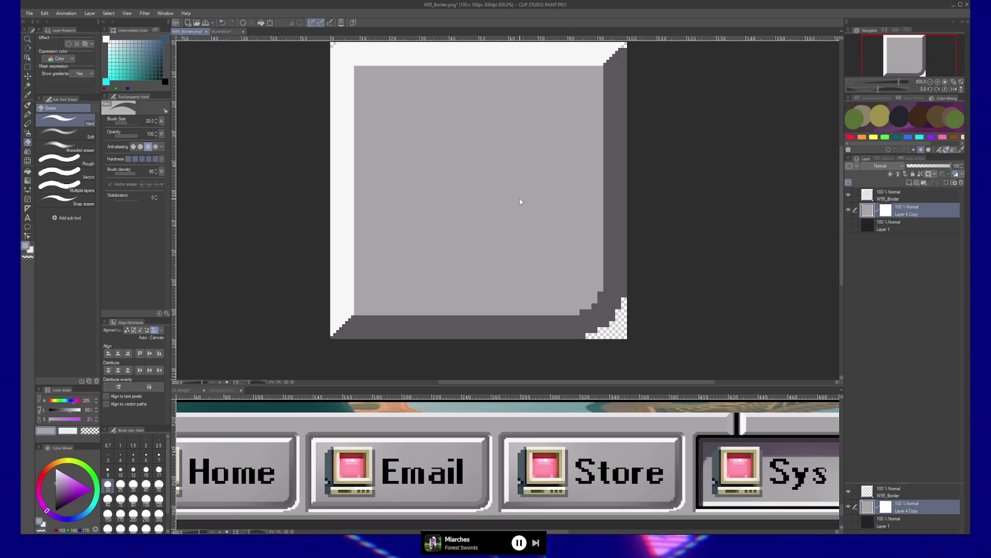
pyautogui.hotkey('ctrl', 'v')
# - Scale the pasted gradient to fit the bevelled square and zoom in on it
pyautogui.press('k')
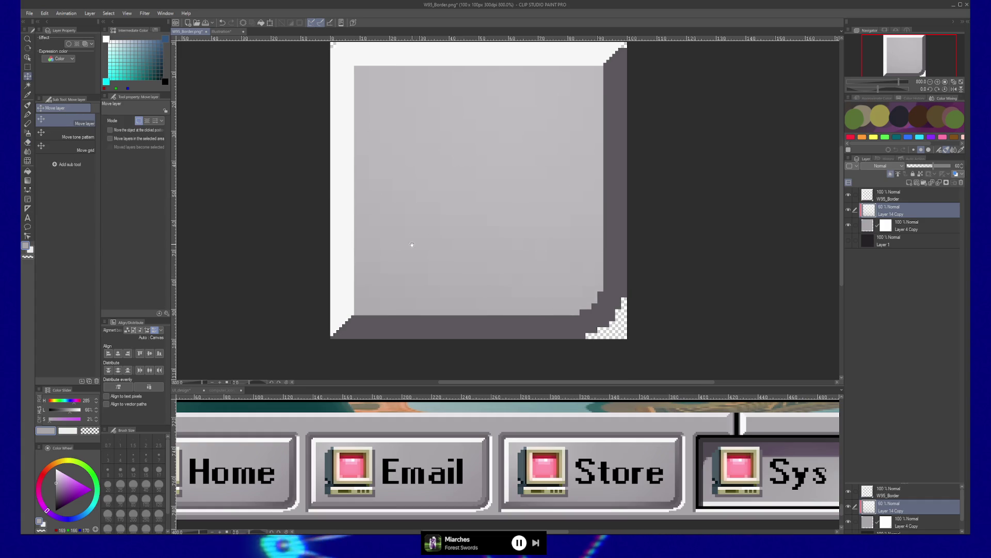
pyautogui.scroll(2, 407, 244)
pyautogui.hotkey('ctrl', 't')
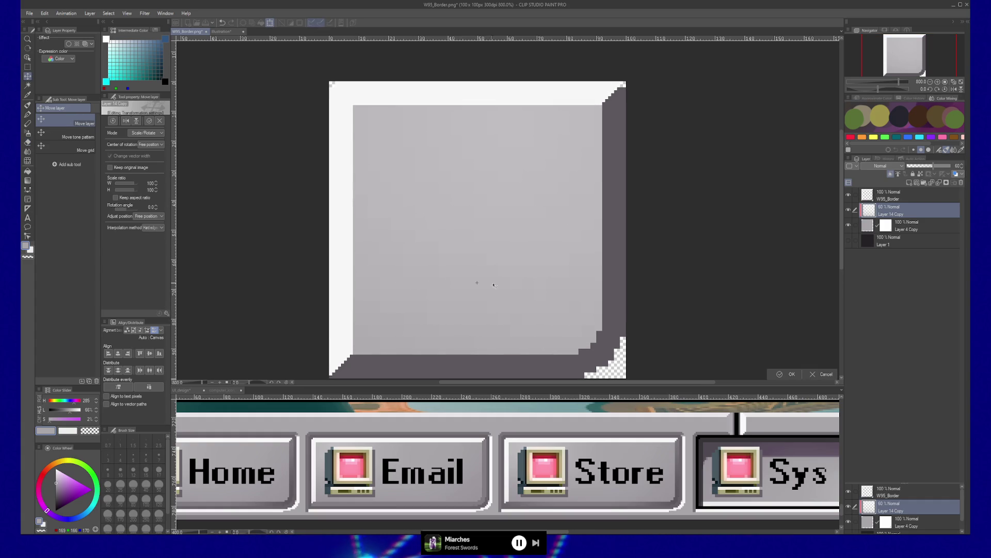
pyautogui.scroll(-6, 491, 306)
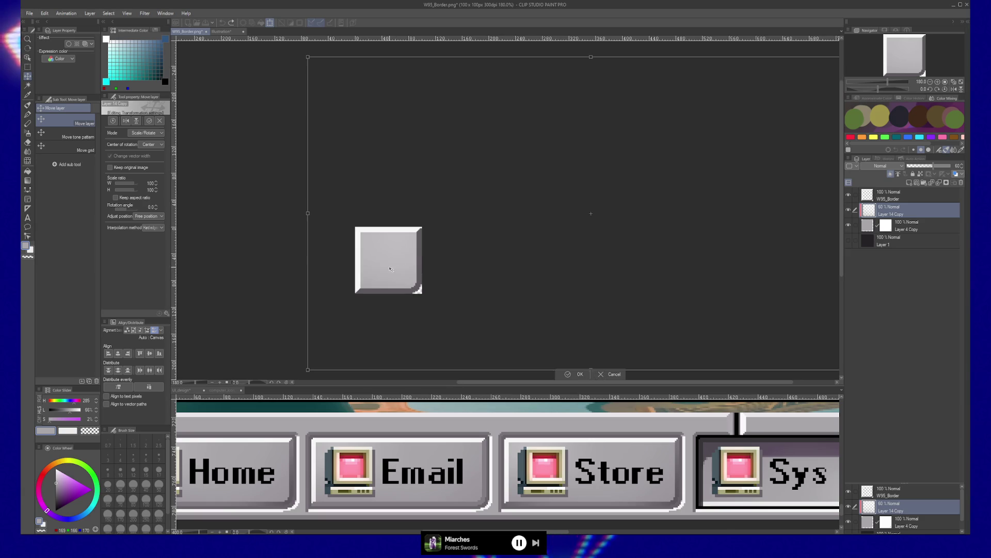
pyautogui.moveTo(408, 266)
pyautogui.mouseDown()
pyautogui.moveTo(458, 267)
pyautogui.moveTo(454, 305)
pyautogui.moveTo(423, 343)
pyautogui.moveTo(414, 263)
pyautogui.mouseUp()
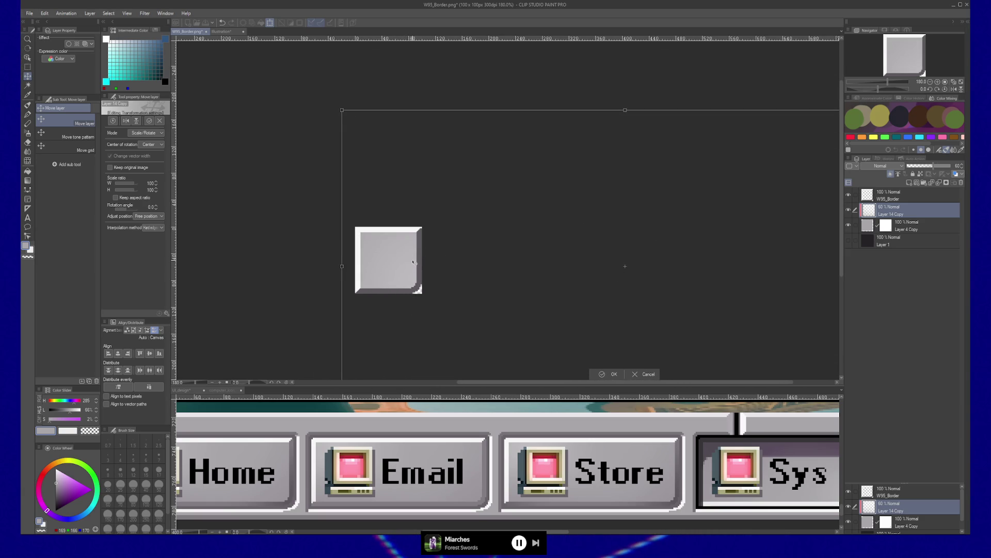
pyautogui.moveTo(343, 111); pyautogui.dragTo(498, 210)
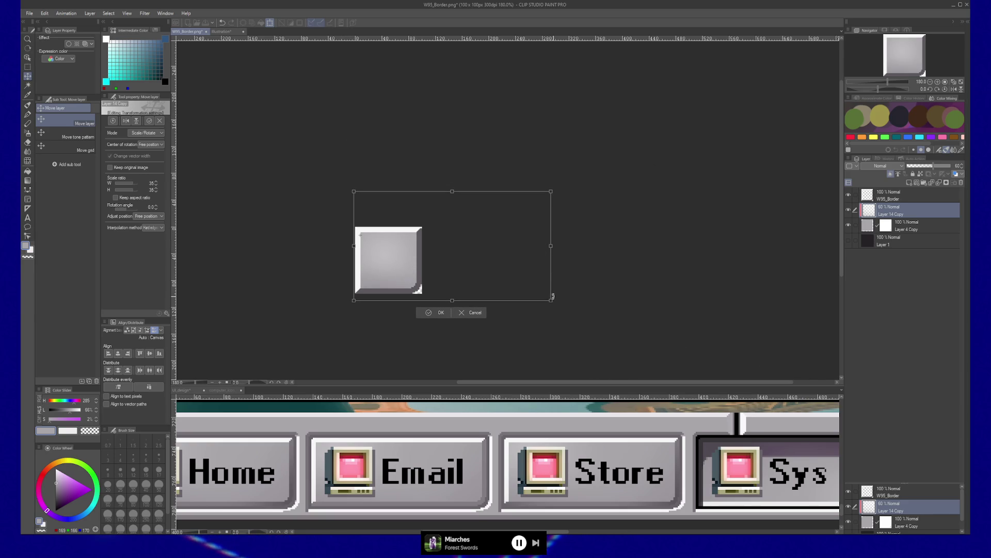
pyautogui.moveTo(551, 247)
pyautogui.mouseDown()
pyautogui.moveTo(425, 245)
pyautogui.moveTo(460, 240)
pyautogui.mouseUp()
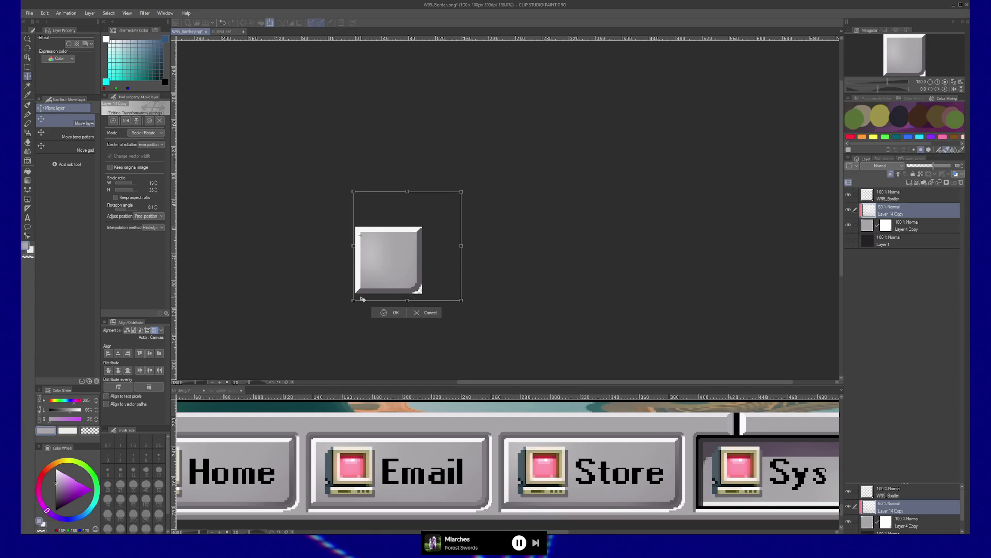
pyautogui.press('Return')
pyautogui.press('/')
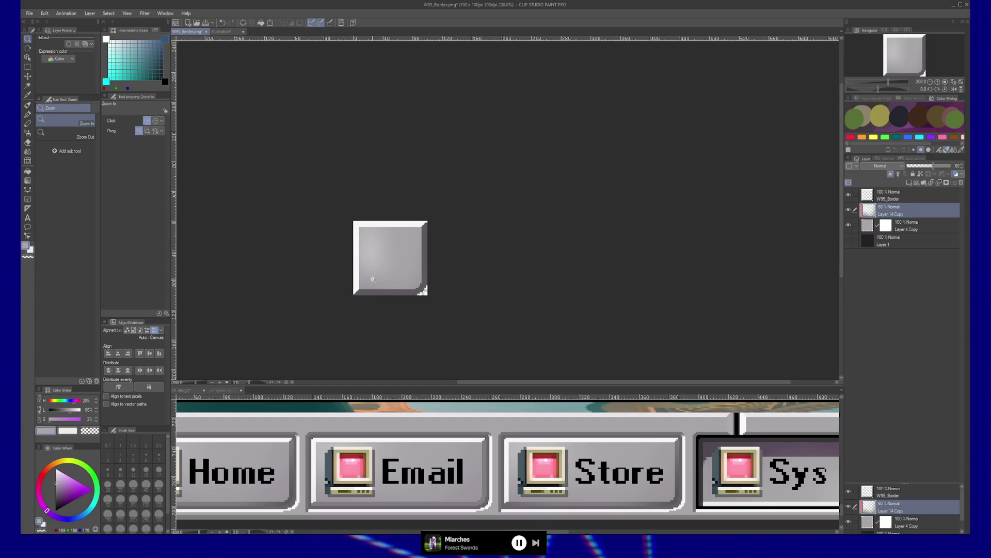
pyautogui.click(394, 272)
pyautogui.press('b')
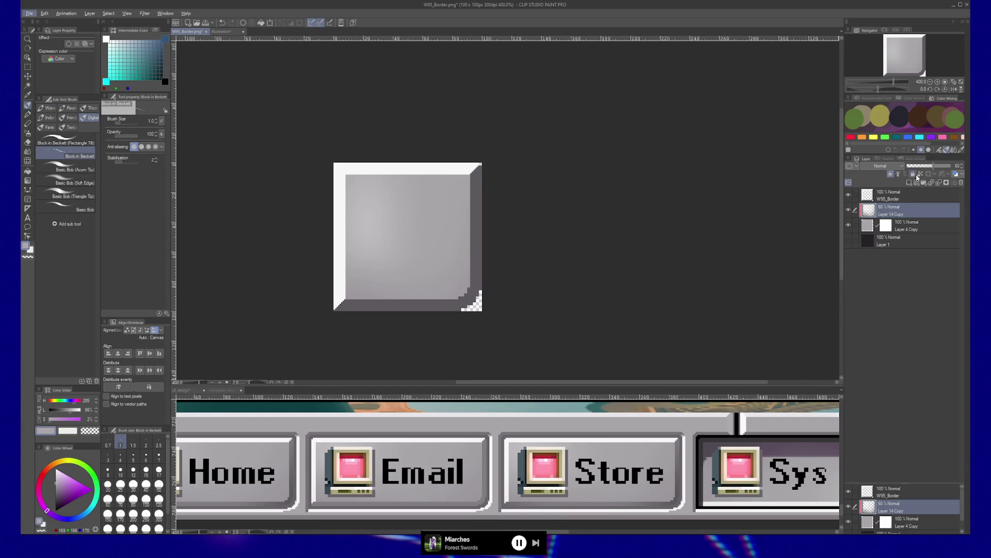
# - Hide Layer 14 Copy and add a new layer above Layer 4 Copy for airbrushing
pyautogui.click(849, 210)
pyautogui.click(870, 229)
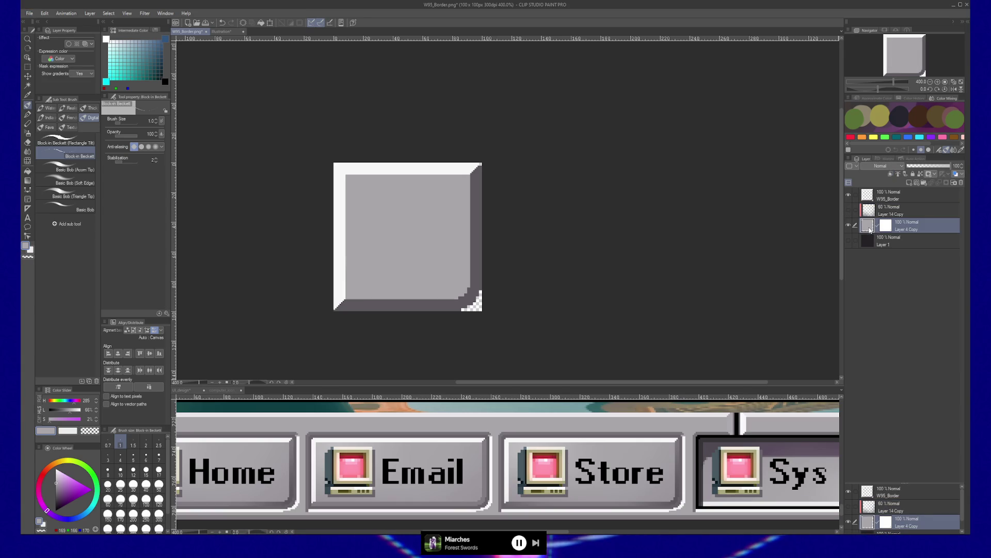
pyautogui.hotkey('ctrl', 'shift', 'n')
pyautogui.press('p')
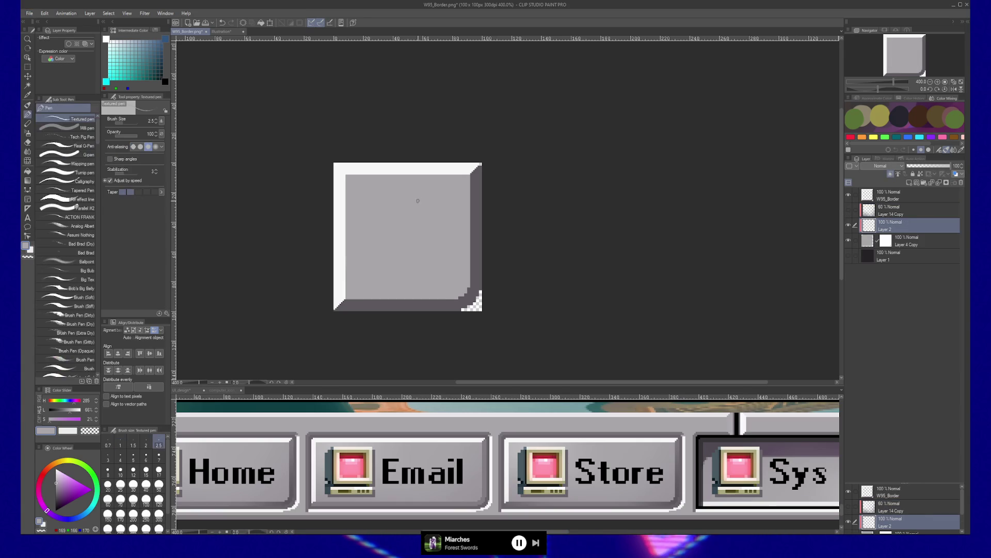
pyautogui.press('b')
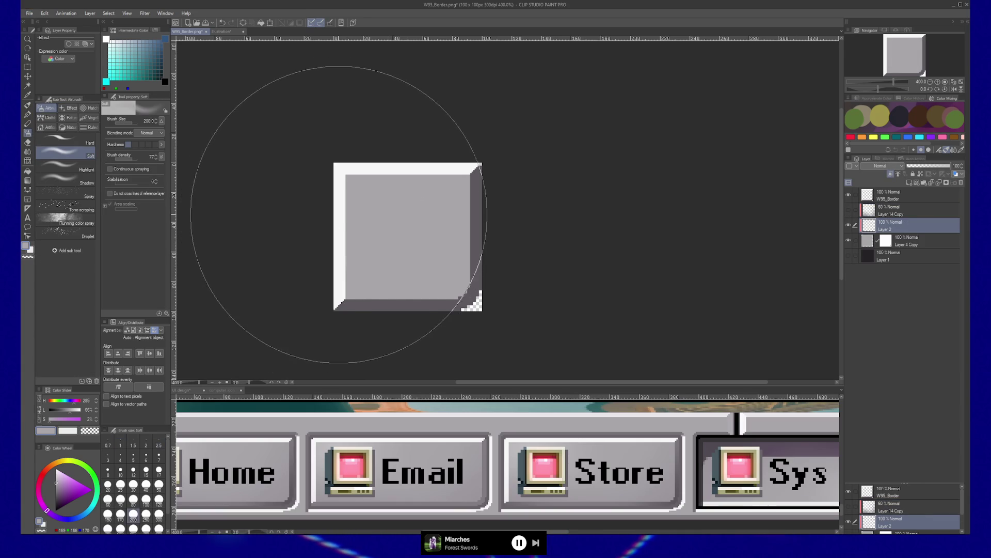
# - Airbrush at size 40 near-white highlights top-left and dark grey shading bottom-right
pyautogui.press('[')
pyautogui.press('[')
pyautogui.press('[')
pyautogui.keyDown('alt'); pyautogui.click(343, 247); pyautogui.keyUp('alt')
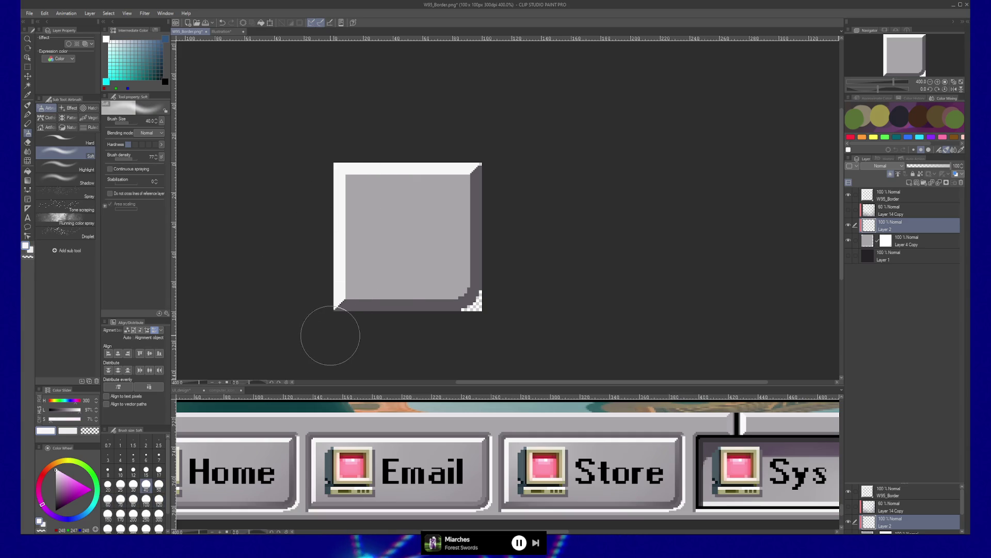
pyautogui.keyDown('shift'); pyautogui.click(329, 132); pyautogui.keyUp('shift')
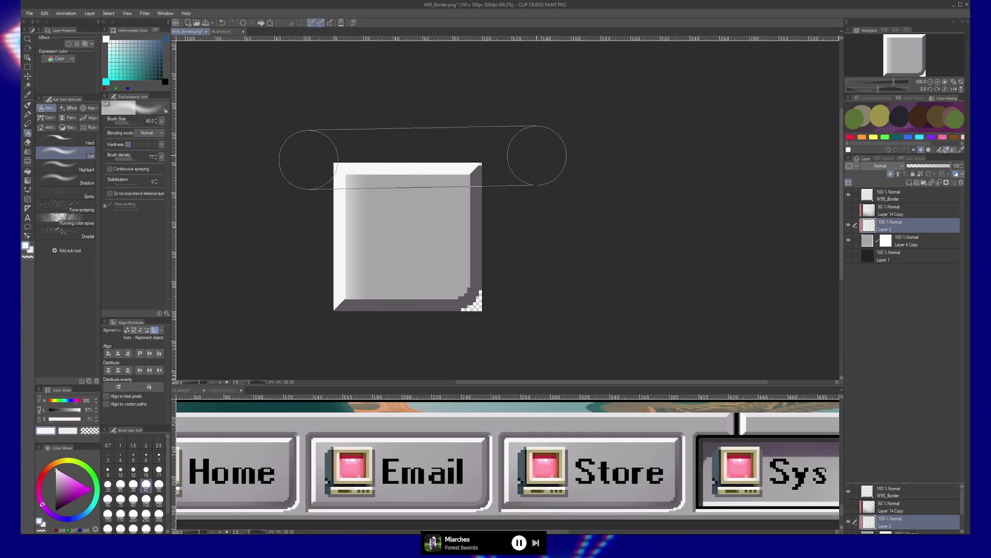
pyautogui.keyDown('shift'); pyautogui.click(532, 178); pyautogui.keyUp('shift')
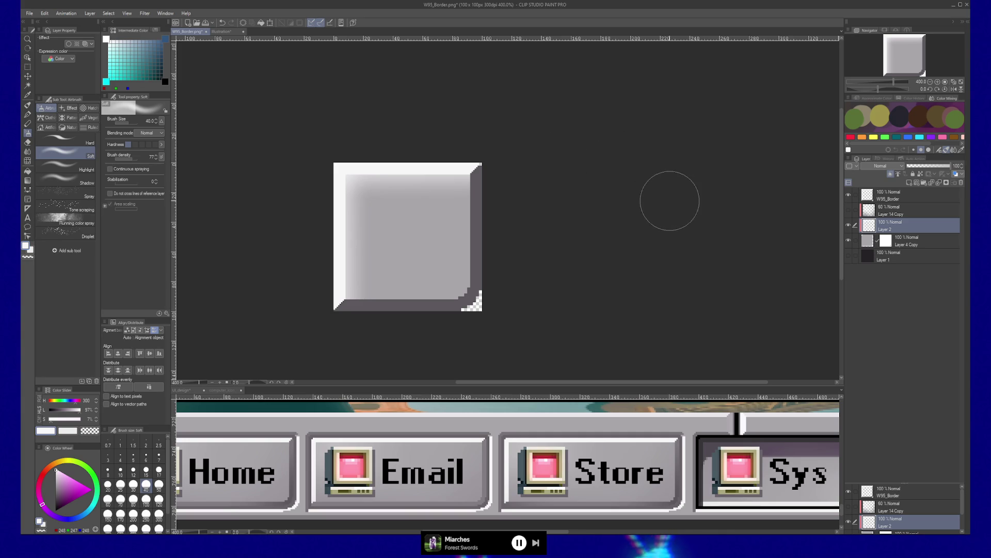
pyautogui.hotkey('ctrl', 'z')
pyautogui.hotkey('ctrl', 'z')
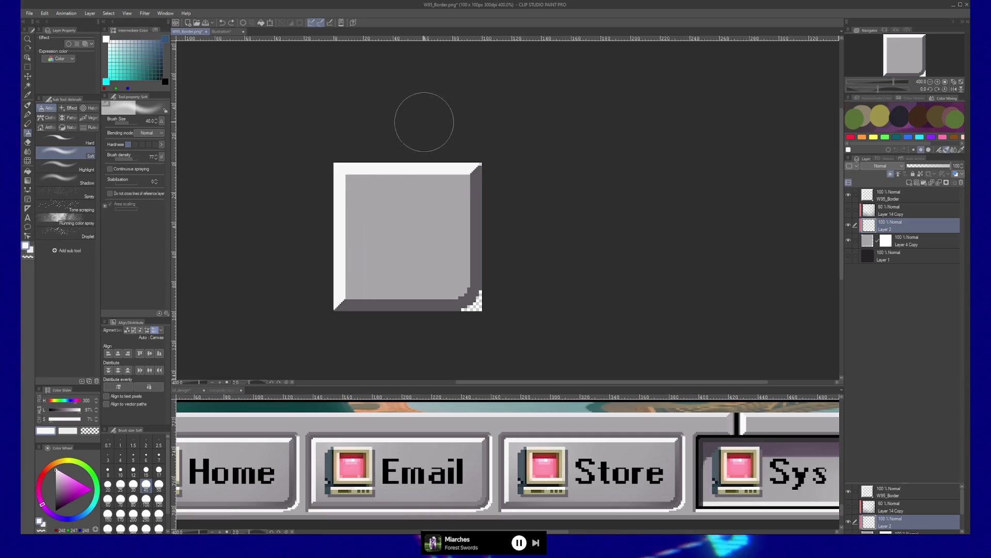
pyautogui.keyDown('shift'); pyautogui.click(318, 214); pyautogui.keyUp('shift')
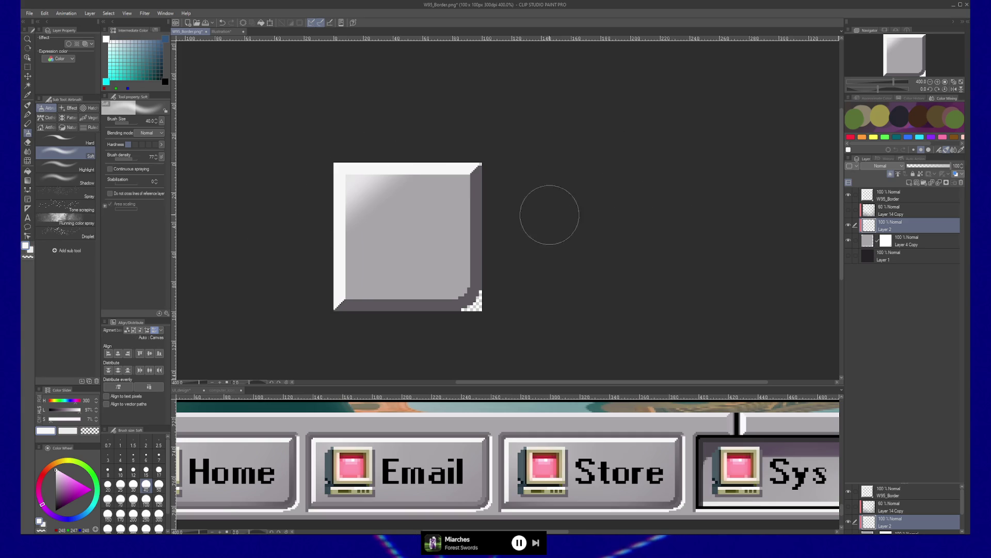
pyautogui.keyDown('alt'); pyautogui.click(478, 254); pyautogui.keyUp('alt')
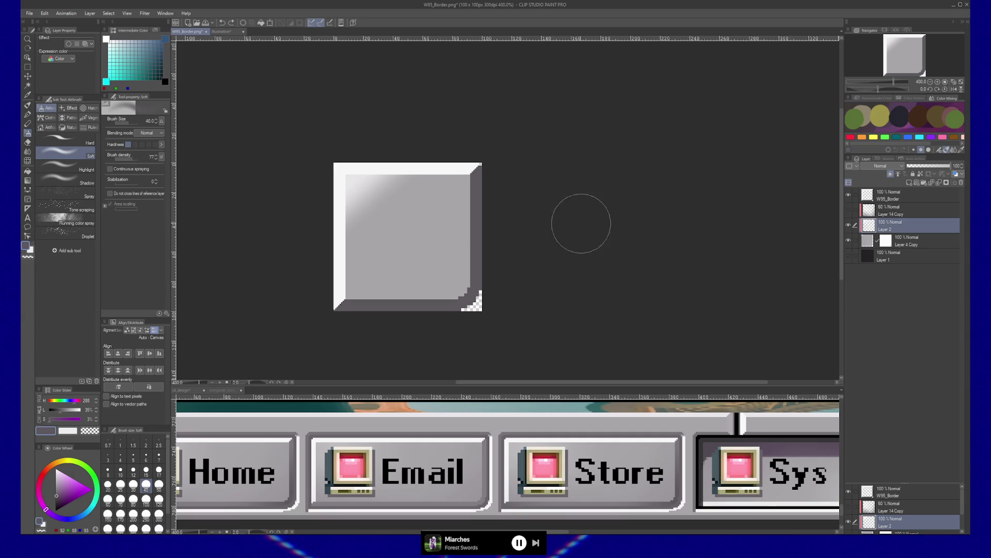
pyautogui.click(502, 326)
pyautogui.scroll(-1, 677, 184)
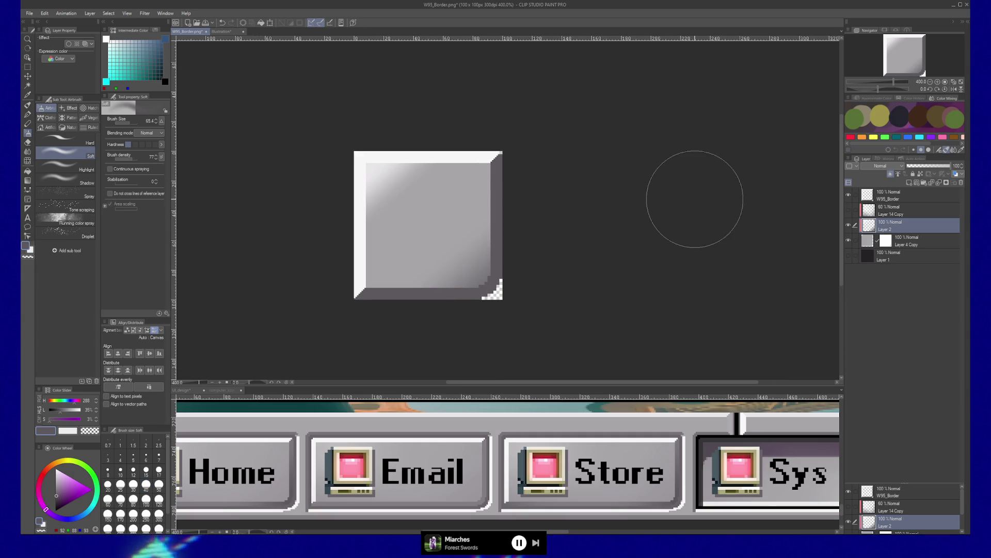